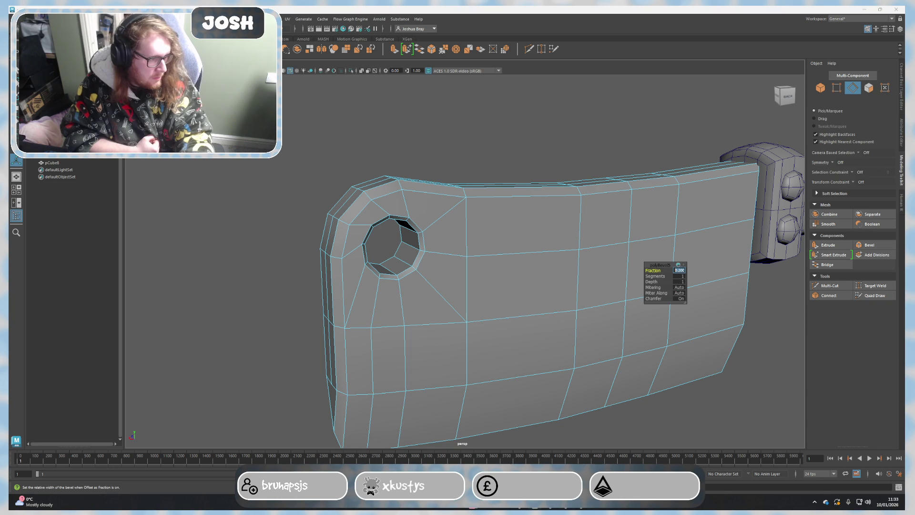
Step: Commit the blade bevel and tumble to an angled side view of the cleaver
{"action": "left_click", "coordinate": [501, 145]}
{"action": "scroll", "coordinate": [524, 314], "scroll_direction": "down", "scroll_amount": 3}
{"action": "mouse_move", "coordinate": [524, 315]}
{"action": "left_mouse_down", "text": "alt"}
{"action": "mouse_move", "coordinate": [557, 310]}
{"action": "mouse_move", "coordinate": [567, 296]}
{"action": "left_mouse_up", "text": "alt"}
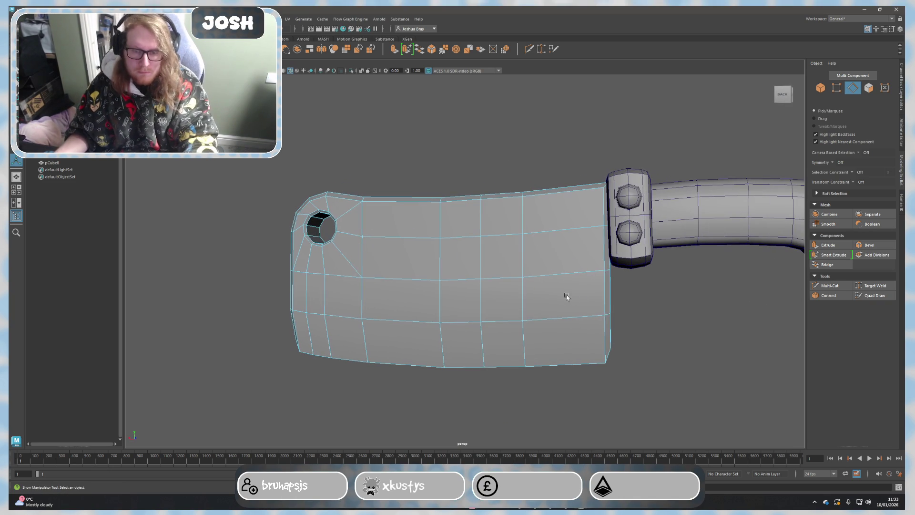
{"action": "left_click", "coordinate": [628, 266]}
{"action": "left_click", "coordinate": [616, 283]}
{"action": "mouse_move", "coordinate": [615, 284]}
{"action": "left_mouse_down", "text": "alt"}
{"action": "mouse_move", "coordinate": [625, 303]}
{"action": "mouse_move", "coordinate": [595, 296]}
{"action": "left_mouse_up", "text": "alt"}
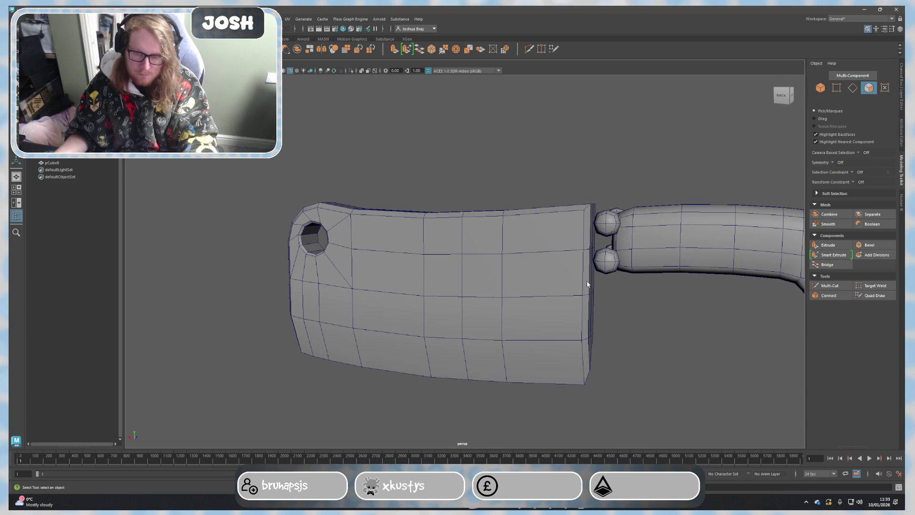
Step: Try a face loop around the blade rim, clear it, and pick faces at the back end
{"action": "left_click", "coordinate": [590, 287]}
{"action": "double_click", "coordinate": [589, 309]}
{"action": "left_click_drag", "start_coordinate": [629, 350], "coordinate": [587, 374], "text": "alt"}
{"action": "left_click", "coordinate": [586, 374]}
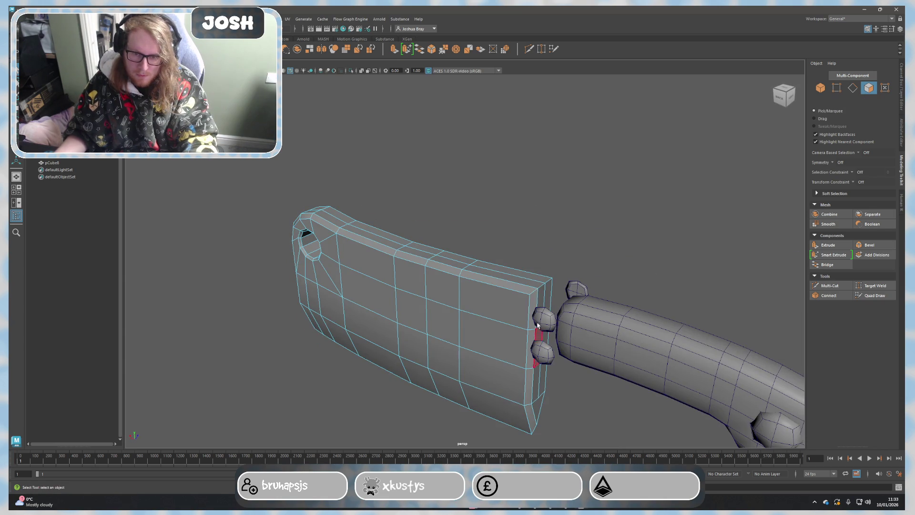
{"action": "left_click", "coordinate": [547, 294]}
{"action": "mouse_move", "coordinate": [547, 294]}
{"action": "left_mouse_down", "text": "alt"}
{"action": "mouse_move", "coordinate": [551, 337]}
{"action": "mouse_move", "coordinate": [526, 323]}
{"action": "left_mouse_up", "text": "alt"}
{"action": "mouse_move", "coordinate": [441, 246]}
{"action": "left_mouse_down", "text": "alt"}
{"action": "mouse_move", "coordinate": [493, 280]}
{"action": "mouse_move", "coordinate": [306, 305]}
{"action": "left_mouse_up", "text": "alt"}
{"action": "key", "text": "Caps_Lock"}
Step: Select the back-edge face loops, three-face strip and tip face, and scale them to 0 on X
{"action": "left_click", "coordinate": [318, 307]}
{"action": "mouse_move", "coordinate": [316, 343]}
{"action": "left_mouse_down", "text": "alt"}
{"action": "mouse_move", "coordinate": [357, 333]}
{"action": "mouse_move", "coordinate": [305, 366]}
{"action": "mouse_move", "coordinate": [286, 358]}
{"action": "left_mouse_up", "text": "alt"}
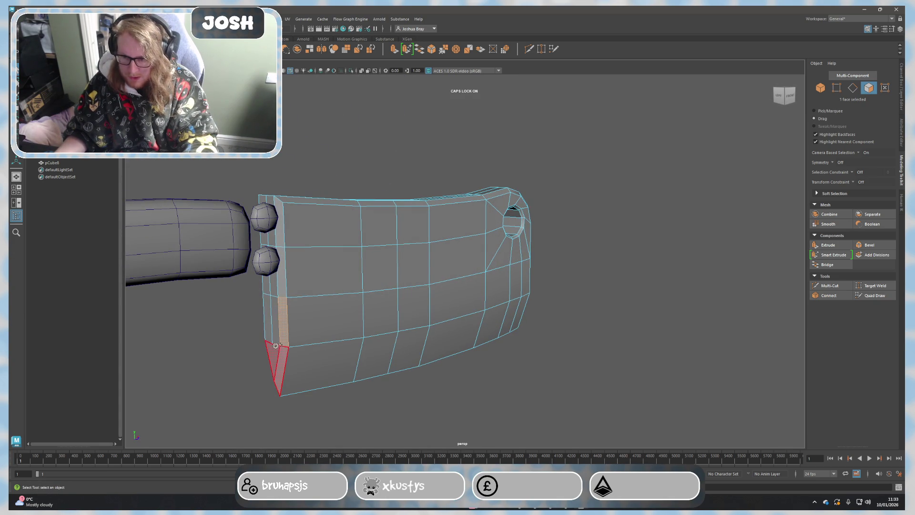
{"action": "double_click", "coordinate": [277, 289], "text": "shift"}
{"action": "mouse_move", "coordinate": [277, 288]}
{"action": "left_mouse_down", "text": "alt"}
{"action": "mouse_move", "coordinate": [275, 244]}
{"action": "mouse_move", "coordinate": [341, 267]}
{"action": "mouse_move", "coordinate": [474, 281]}
{"action": "mouse_move", "coordinate": [533, 250]}
{"action": "left_mouse_up", "text": "alt"}
{"action": "left_click", "coordinate": [267, 227], "text": "shift"}
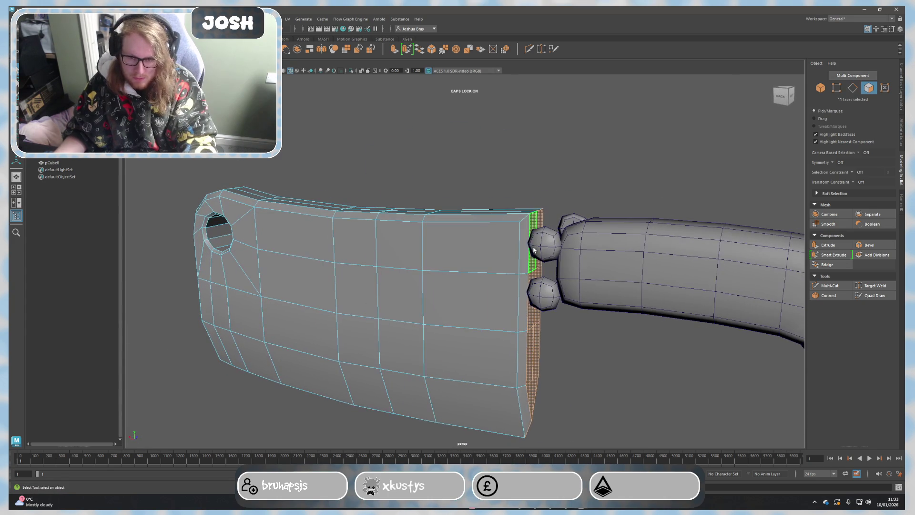
{"action": "double_click", "coordinate": [526, 337], "text": "shift"}
{"action": "left_click_drag", "start_coordinate": [570, 395], "coordinate": [556, 389], "text": "alt"}
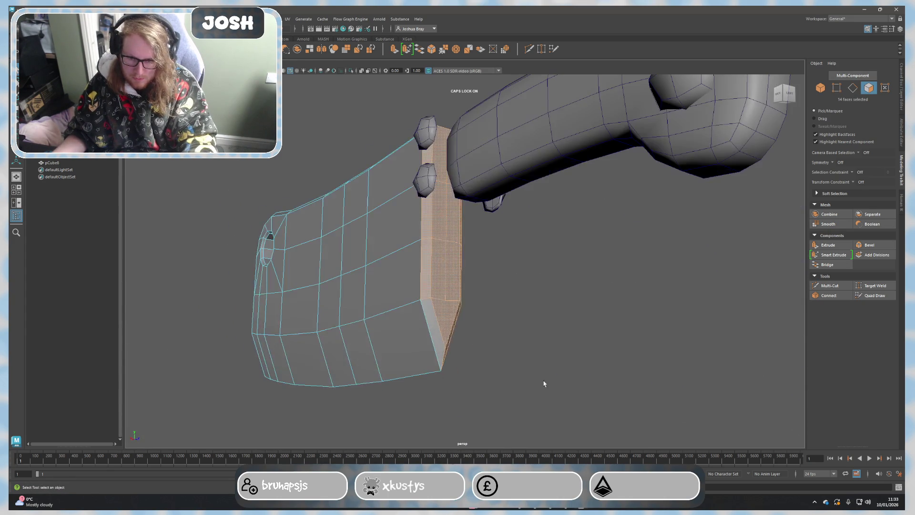
{"action": "left_click", "coordinate": [443, 341], "text": "shift"}
{"action": "mouse_move", "coordinate": [443, 341]}
{"action": "left_mouse_down", "text": "alt"}
{"action": "mouse_move", "coordinate": [491, 347]}
{"action": "mouse_move", "coordinate": [527, 368]}
{"action": "mouse_move", "coordinate": [575, 359]}
{"action": "mouse_move", "coordinate": [559, 378]}
{"action": "mouse_move", "coordinate": [550, 372]}
{"action": "mouse_move", "coordinate": [567, 385]}
{"action": "mouse_move", "coordinate": [438, 329]}
{"action": "left_mouse_up", "text": "alt"}
{"action": "key", "text": "r"}
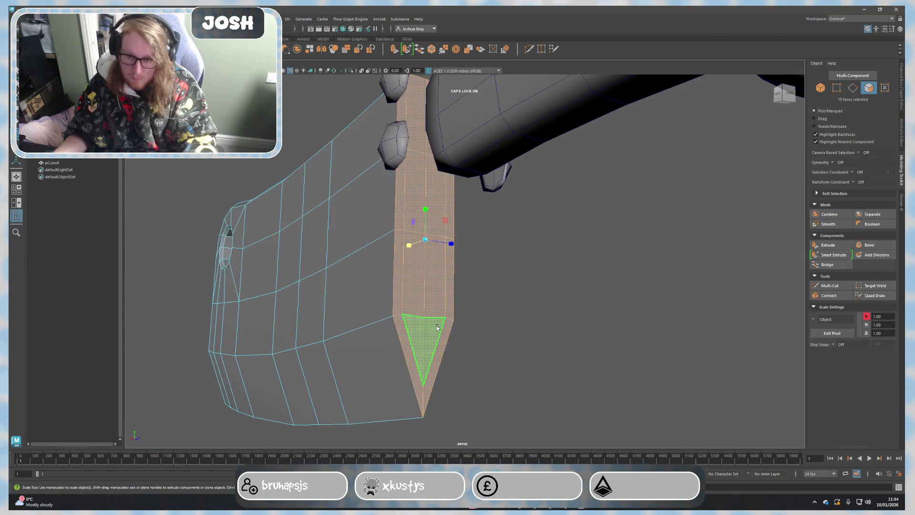
{"action": "left_click", "coordinate": [405, 334]}
Step: Select the six thin side faces along the blade's back edge and delete them
{"action": "double_click", "coordinate": [406, 333]}
{"action": "mouse_move", "coordinate": [501, 337]}
{"action": "left_mouse_down", "text": "alt"}
{"action": "mouse_move", "coordinate": [499, 379]}
{"action": "mouse_move", "coordinate": [592, 199]}
{"action": "left_mouse_up", "text": "alt"}
{"action": "left_click", "coordinate": [511, 244]}
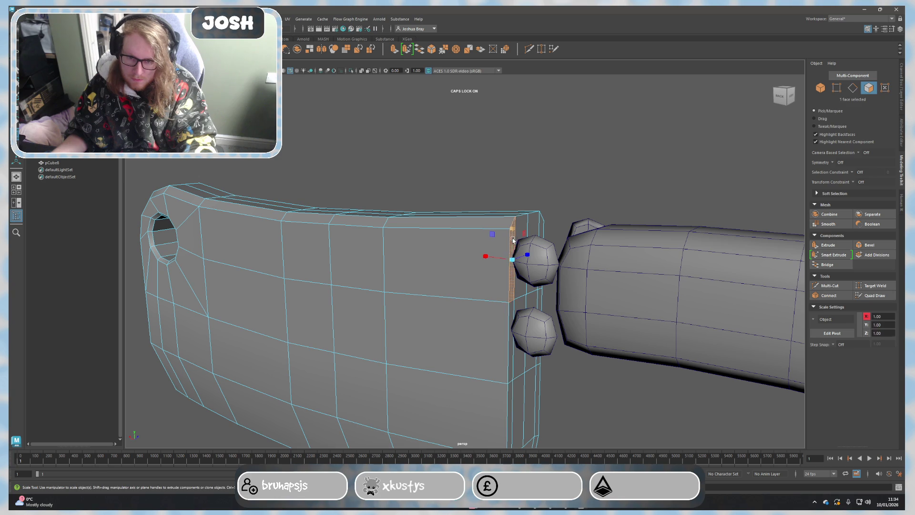
{"action": "mouse_move", "coordinate": [476, 295]}
{"action": "left_mouse_down", "text": "alt"}
{"action": "mouse_move", "coordinate": [463, 275]}
{"action": "mouse_move", "coordinate": [451, 321]}
{"action": "left_mouse_up", "text": "alt"}
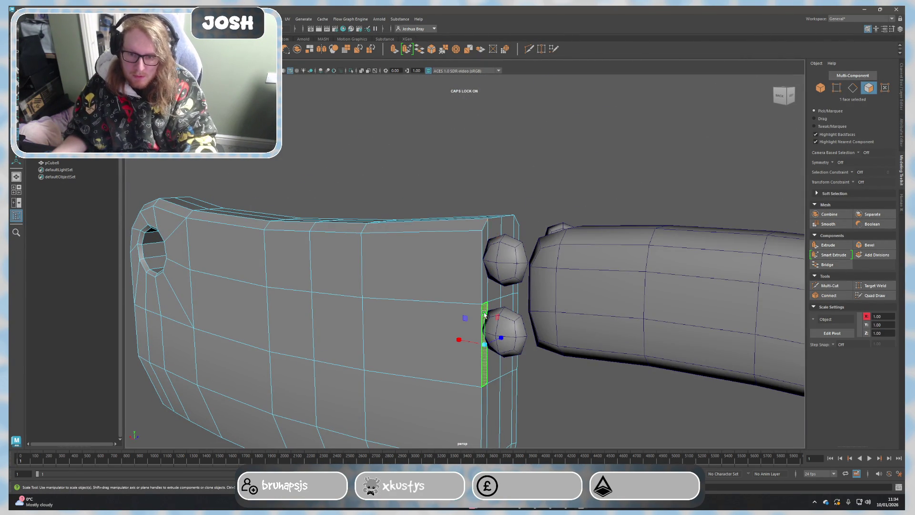
{"action": "left_click_drag", "start_coordinate": [485, 314], "coordinate": [458, 307], "text": "alt"}
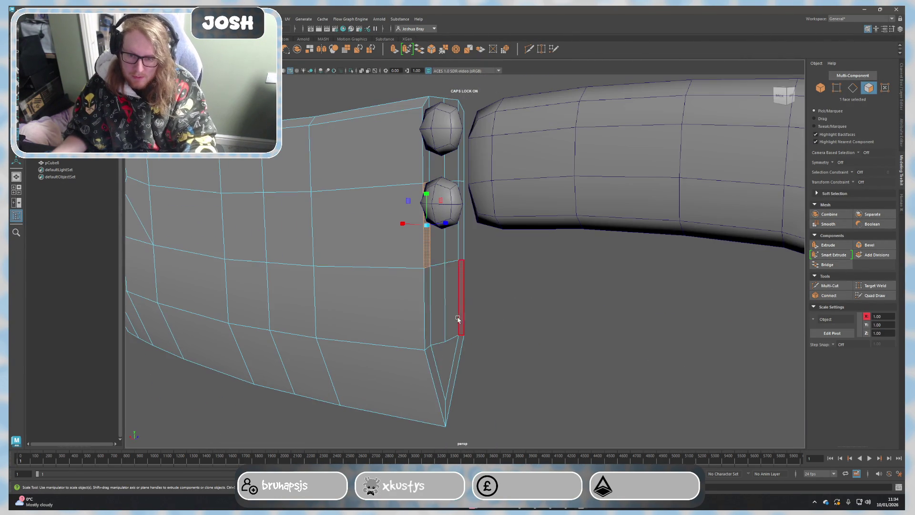
{"action": "left_click", "coordinate": [430, 300], "text": "shift"}
{"action": "left_click", "coordinate": [433, 367], "text": "shift"}
{"action": "left_click", "coordinate": [457, 355], "text": "shift"}
{"action": "left_click", "coordinate": [461, 286], "text": "shift"}
{"action": "left_click", "coordinate": [455, 243], "text": "shift"}
{"action": "left_click_drag", "start_coordinate": [476, 262], "coordinate": [465, 341], "text": "alt"}
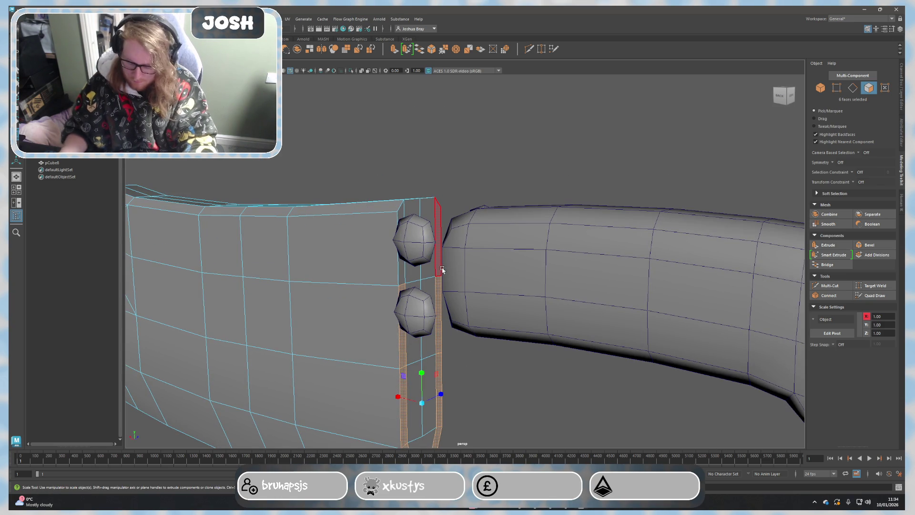
{"action": "key", "text": "Delete"}
Step: Target Weld the gap's strip vertices onto their neighbouring vertices
{"action": "left_click_drag", "start_coordinate": [442, 275], "coordinate": [420, 285], "text": "alt"}
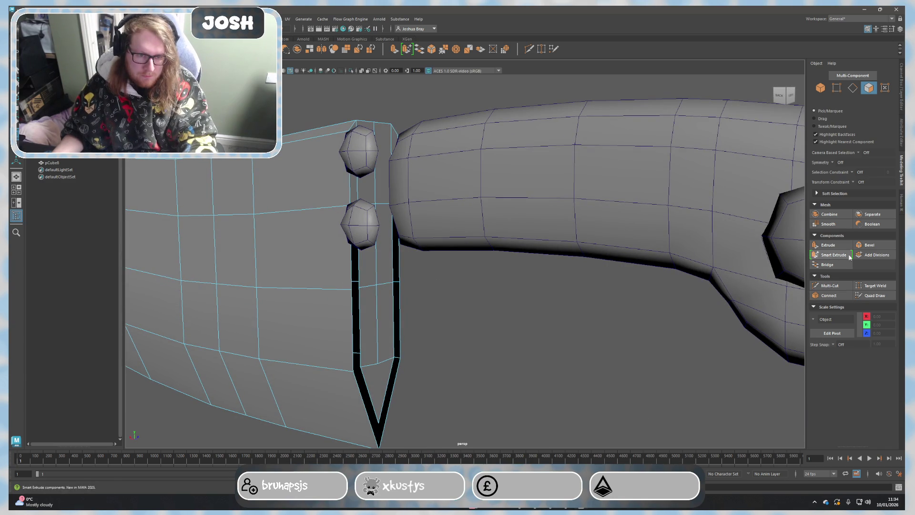
{"action": "left_click", "coordinate": [857, 284]}
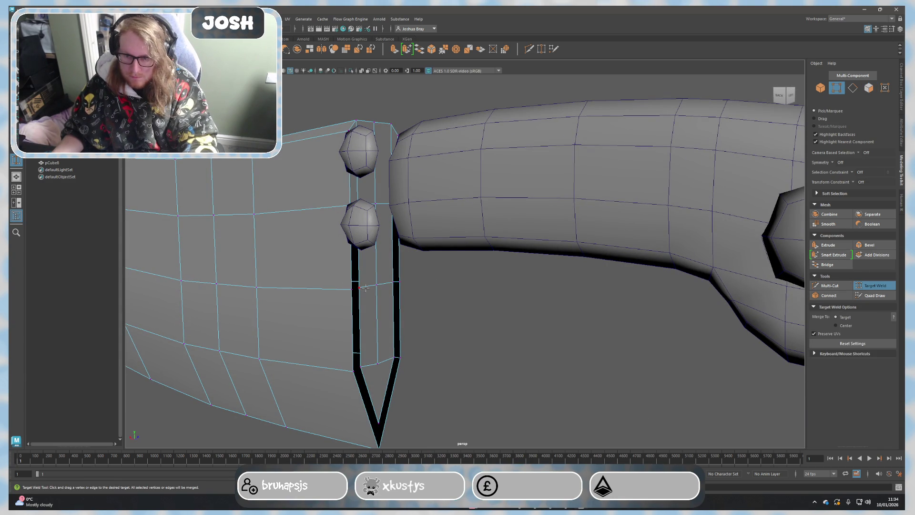
{"action": "left_click_drag", "start_coordinate": [358, 288], "coordinate": [399, 283]}
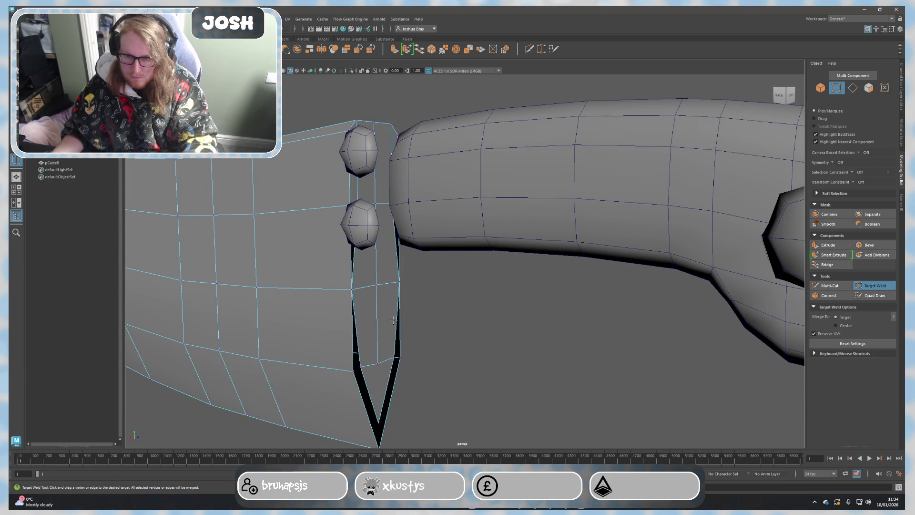
{"action": "left_click_drag", "start_coordinate": [395, 358], "coordinate": [353, 370]}
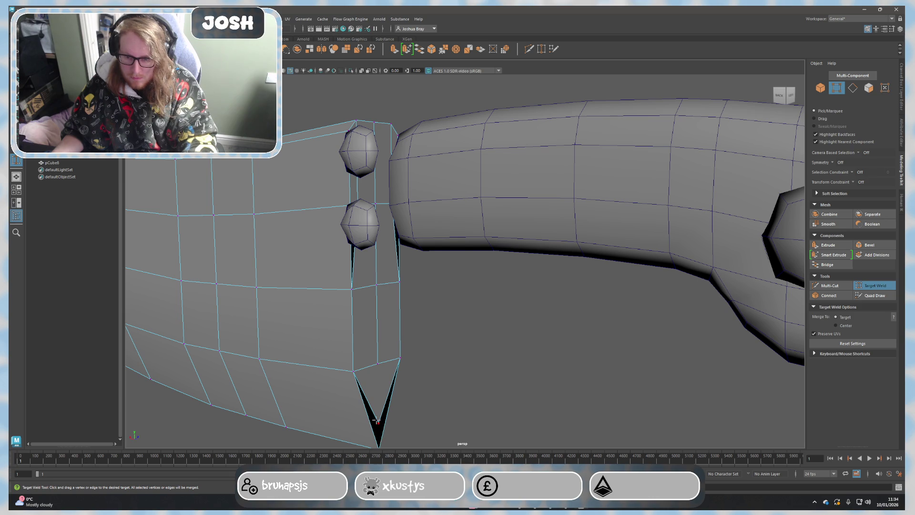
{"action": "middle_click_drag", "start_coordinate": [380, 446], "coordinate": [401, 364], "text": "alt"}
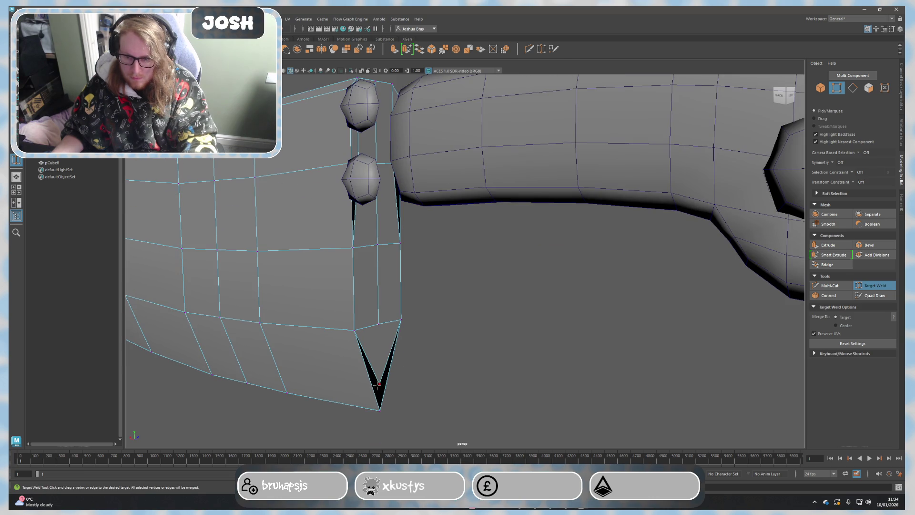
{"action": "mouse_move", "coordinate": [378, 385]}
{"action": "left_mouse_down"}
{"action": "mouse_move", "coordinate": [380, 409]}
{"action": "mouse_move", "coordinate": [400, 406]}
{"action": "mouse_move", "coordinate": [376, 329]}
{"action": "mouse_move", "coordinate": [400, 398]}
{"action": "left_mouse_up"}
{"action": "scroll", "coordinate": [376, 329], "scroll_direction": "up", "scroll_amount": 4}
Step: Check the welded blade in smooth preview and return to Object mode with the blade selected
{"action": "key", "text": "3"}
{"action": "mouse_move", "coordinate": [438, 363]}
{"action": "left_mouse_down", "text": "alt"}
{"action": "mouse_move", "coordinate": [446, 319]}
{"action": "mouse_move", "coordinate": [430, 256]}
{"action": "mouse_move", "coordinate": [537, 295]}
{"action": "left_mouse_up", "text": "alt"}
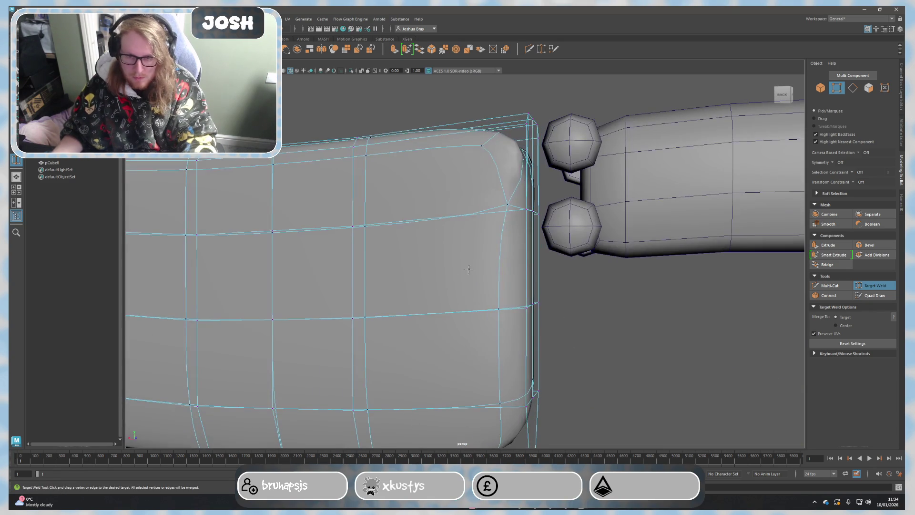
{"action": "key", "text": "1"}
{"action": "scroll", "coordinate": [499, 268], "scroll_direction": "down", "scroll_amount": 5}
{"action": "key", "text": "F8"}
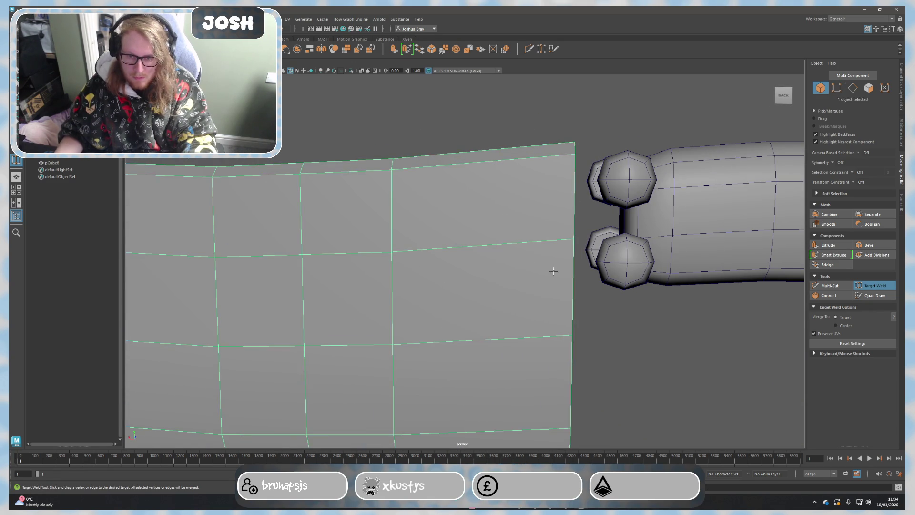
{"action": "scroll", "coordinate": [490, 316], "scroll_direction": "down", "scroll_amount": 4}
{"action": "key", "text": "q"}
{"action": "left_click", "coordinate": [351, 290]}
{"action": "key", "text": "3"}
{"action": "key", "text": "1"}
{"action": "middle_click_drag", "start_coordinate": [581, 307], "coordinate": [498, 306], "text": "alt"}
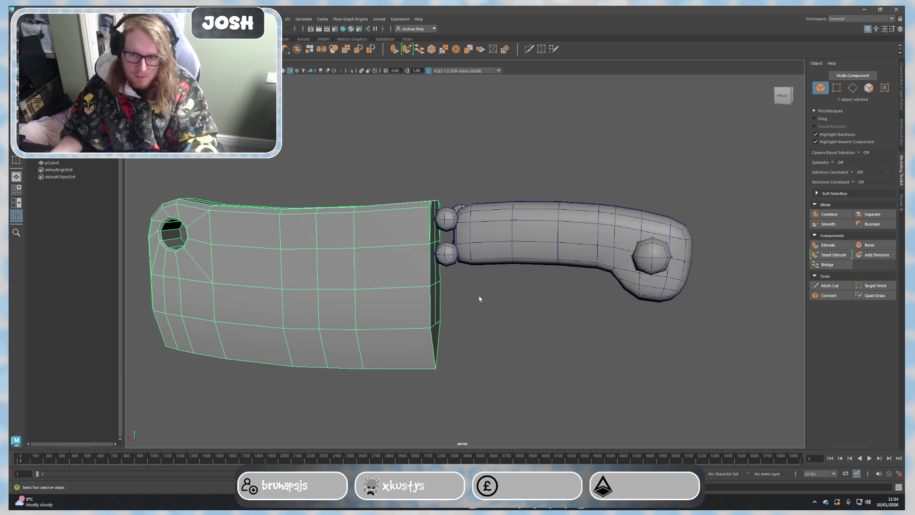
{"action": "mouse_move", "coordinate": [480, 299]}
{"action": "left_mouse_down", "text": "alt"}
{"action": "mouse_move", "coordinate": [486, 307]}
{"action": "mouse_move", "coordinate": [487, 282]}
{"action": "mouse_move", "coordinate": [442, 263]}
{"action": "mouse_move", "coordinate": [425, 265]}
{"action": "mouse_move", "coordinate": [438, 291]}
{"action": "left_mouse_up", "text": "alt"}
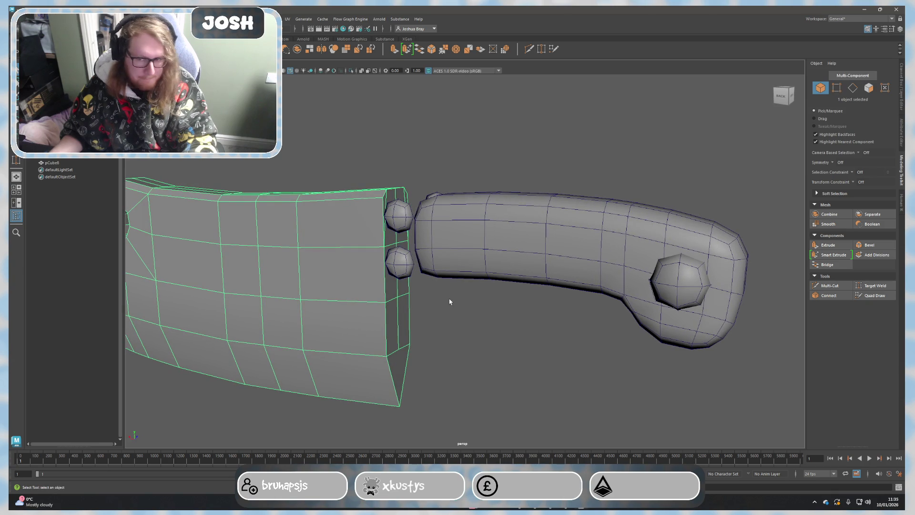
Step: In Edge mode, Multi-Cut a new edge across the blade's end face to its top edge
{"action": "scroll", "coordinate": [448, 300], "scroll_direction": "up", "scroll_amount": 4}
{"action": "left_click_drag", "start_coordinate": [412, 241], "coordinate": [305, 240], "text": "alt"}
{"action": "right_click_drag", "start_coordinate": [304, 237], "coordinate": [294, 219]}
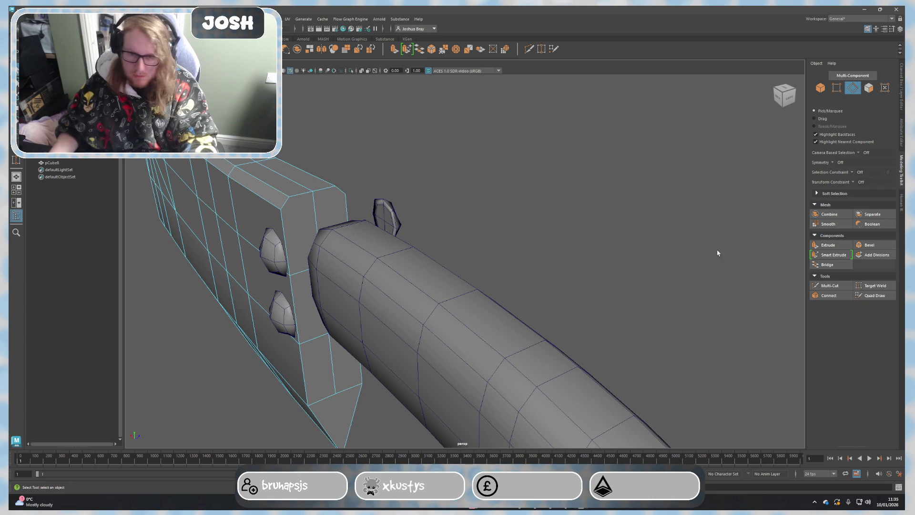
{"action": "left_click", "coordinate": [839, 285]}
{"action": "left_click", "coordinate": [280, 210]}
{"action": "scroll", "coordinate": [296, 230], "scroll_direction": "up", "scroll_amount": 3}
{"action": "mouse_move", "coordinate": [304, 133]}
{"action": "middle_mouse_down", "text": "alt"}
{"action": "mouse_move", "coordinate": [330, 153]}
{"action": "mouse_move", "coordinate": [401, 177]}
{"action": "middle_mouse_up", "text": "alt"}
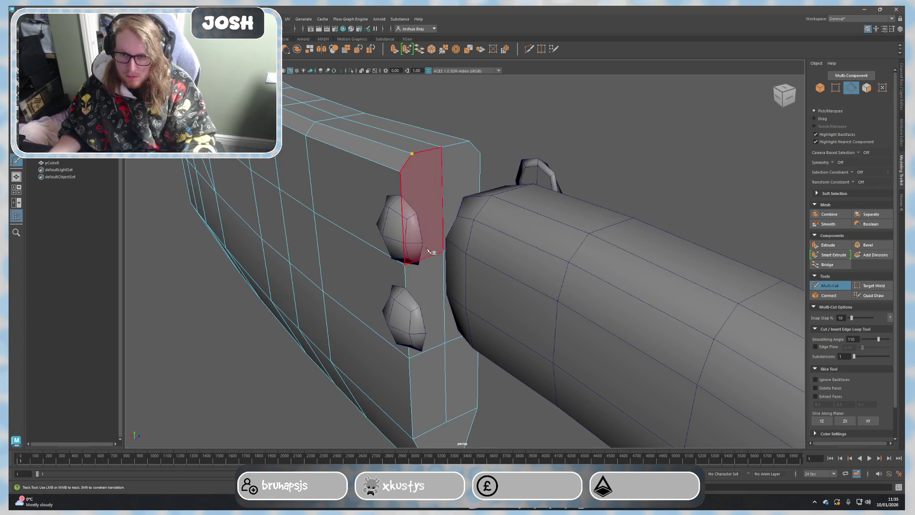
{"action": "mouse_move", "coordinate": [431, 252]}
{"action": "left_mouse_down", "text": "alt"}
{"action": "mouse_move", "coordinate": [377, 250]}
{"action": "mouse_move", "coordinate": [410, 277]}
{"action": "left_mouse_up", "text": "alt"}
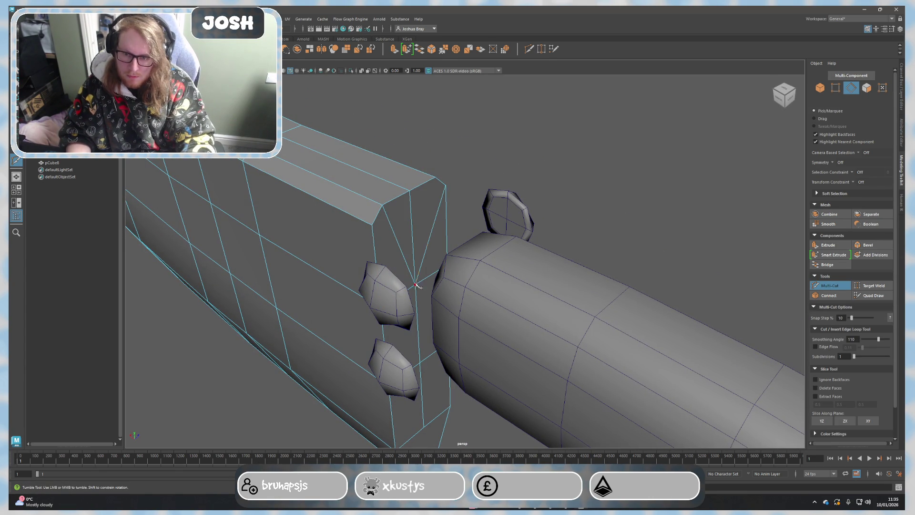
{"action": "mouse_move", "coordinate": [333, 212]}
{"action": "left_mouse_down", "text": "alt"}
{"action": "mouse_move", "coordinate": [307, 213]}
{"action": "mouse_move", "coordinate": [316, 214]}
{"action": "left_mouse_up", "text": "alt"}
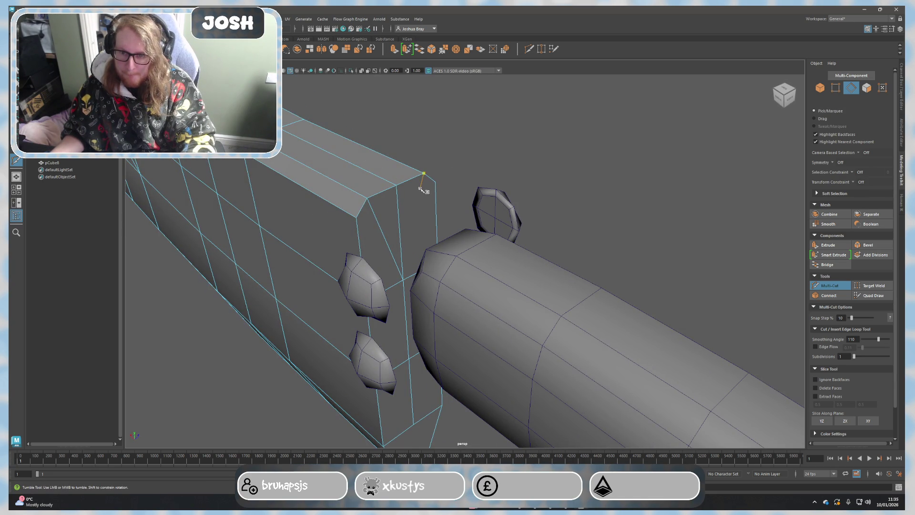
{"action": "left_click", "coordinate": [405, 279]}
{"action": "key", "text": "q"}
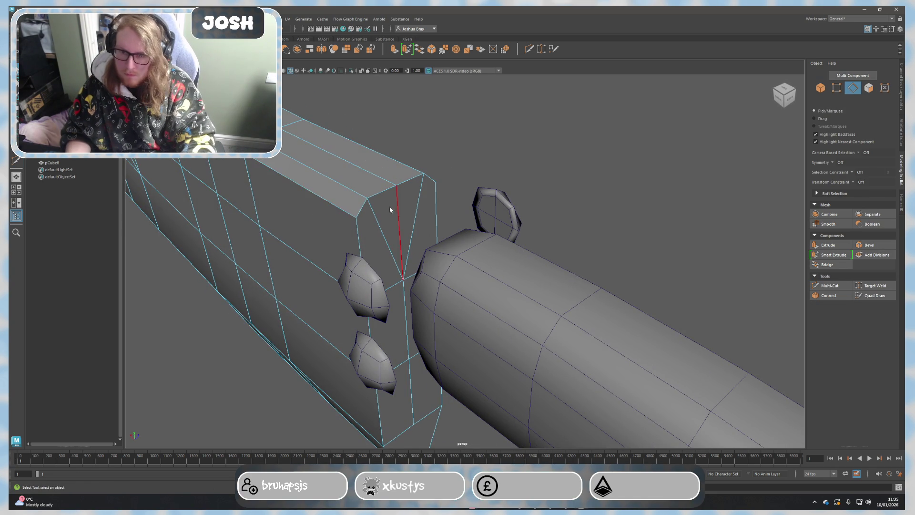
Step: Preview the cut mesh smoothed, then orbit back to a front view of the cleaver
{"action": "key", "text": "3"}
{"action": "mouse_move", "coordinate": [446, 256]}
{"action": "left_mouse_down", "text": "alt"}
{"action": "mouse_move", "coordinate": [437, 275]}
{"action": "mouse_move", "coordinate": [429, 262]}
{"action": "mouse_move", "coordinate": [436, 301]}
{"action": "left_mouse_up", "text": "alt"}
{"action": "key", "text": "1"}
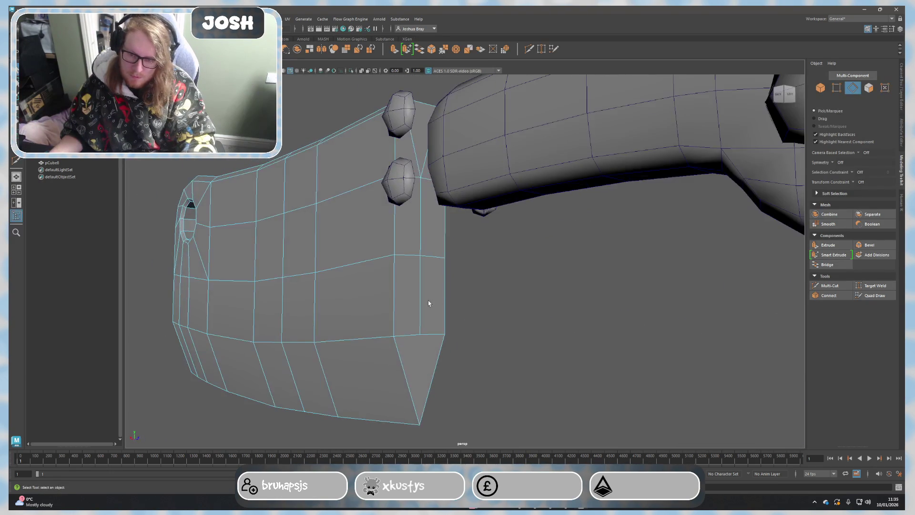
{"action": "mouse_move", "coordinate": [330, 294]}
{"action": "left_mouse_down", "text": "alt"}
{"action": "mouse_move", "coordinate": [317, 274]}
{"action": "mouse_move", "coordinate": [329, 286]}
{"action": "left_mouse_up", "text": "alt"}
{"action": "scroll", "coordinate": [345, 301], "scroll_direction": "up", "scroll_amount": 6}
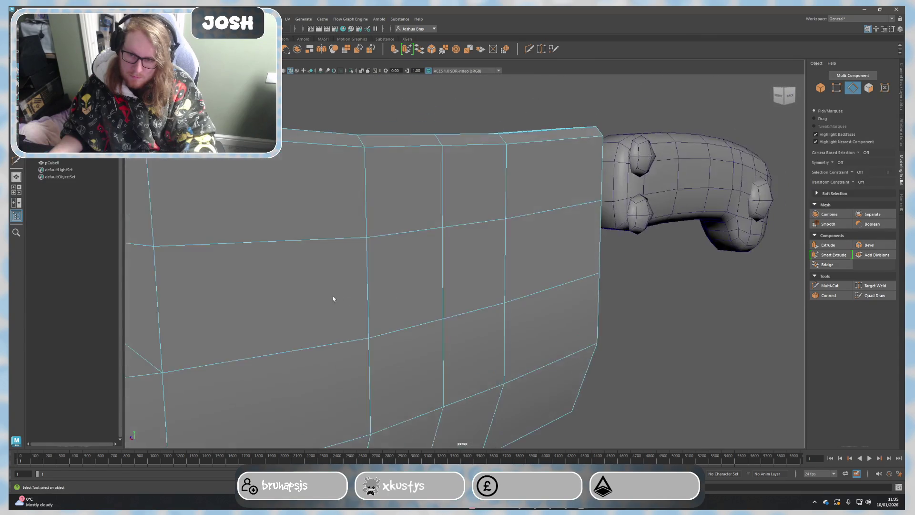
{"action": "scroll", "coordinate": [520, 287], "scroll_direction": "down", "scroll_amount": 6}
{"action": "mouse_move", "coordinate": [517, 308]}
{"action": "left_mouse_down", "text": "alt"}
{"action": "mouse_move", "coordinate": [509, 281]}
{"action": "mouse_move", "coordinate": [406, 297]}
{"action": "left_mouse_up", "text": "alt"}
Step: Raise the blade's bottom front corner vertex slightly along Y, then return to Object mode
{"action": "key", "text": "3"}
{"action": "key", "text": "1"}
{"action": "left_click_drag", "start_coordinate": [427, 367], "coordinate": [430, 370], "text": "alt"}
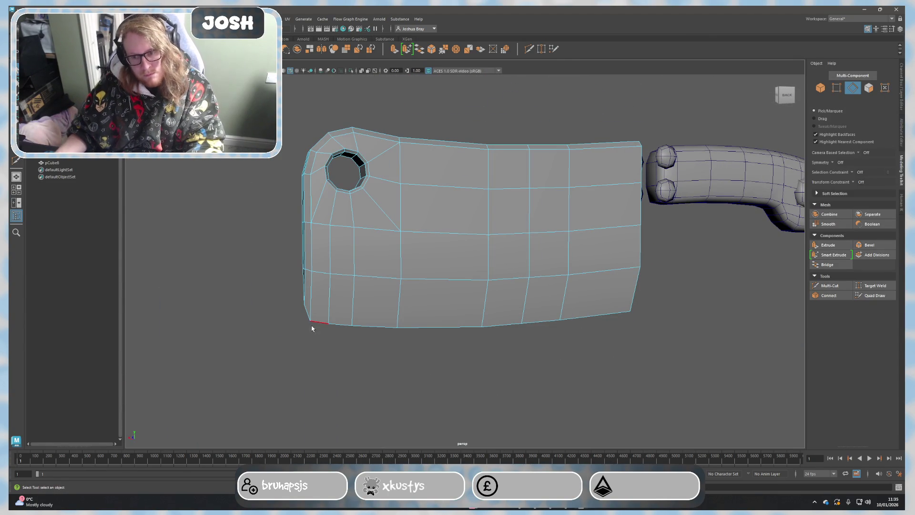
{"action": "right_click_drag", "start_coordinate": [311, 323], "coordinate": [284, 307]}
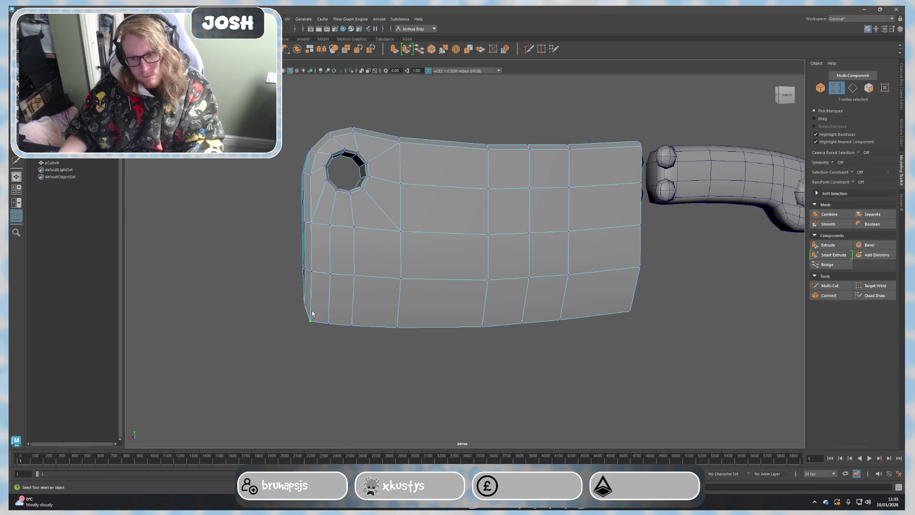
{"action": "key", "text": "w"}
{"action": "left_click_drag", "start_coordinate": [312, 302], "coordinate": [313, 297]}
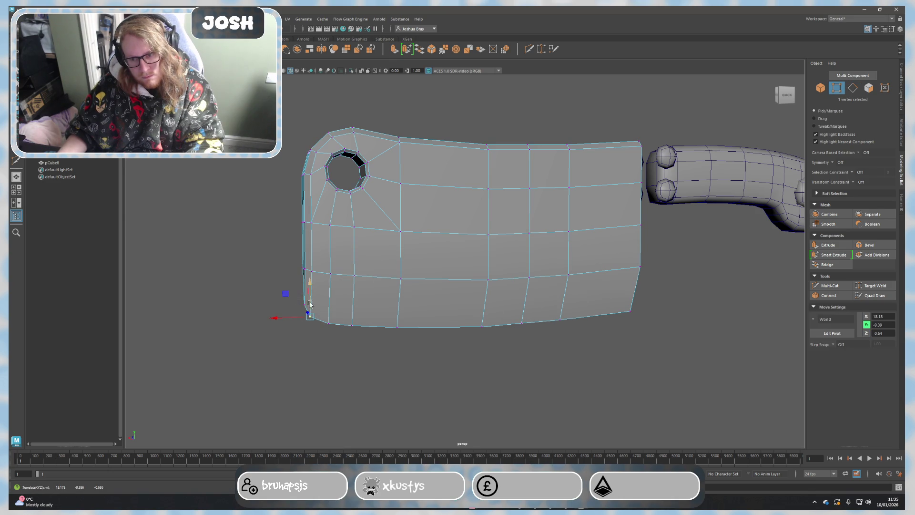
{"action": "right_click_drag", "start_coordinate": [247, 290], "coordinate": [272, 295]}
{"action": "left_click_drag", "start_coordinate": [272, 295], "coordinate": [301, 342], "text": "alt"}
Step: Undo the raise and lower the bottom corner vertex instead, then return to Object mode
{"action": "left_click", "coordinate": [455, 295]}
{"action": "mouse_move", "coordinate": [591, 331]}
{"action": "left_mouse_down", "text": "alt"}
{"action": "mouse_move", "coordinate": [571, 333]}
{"action": "mouse_move", "coordinate": [513, 303]}
{"action": "left_mouse_up", "text": "alt"}
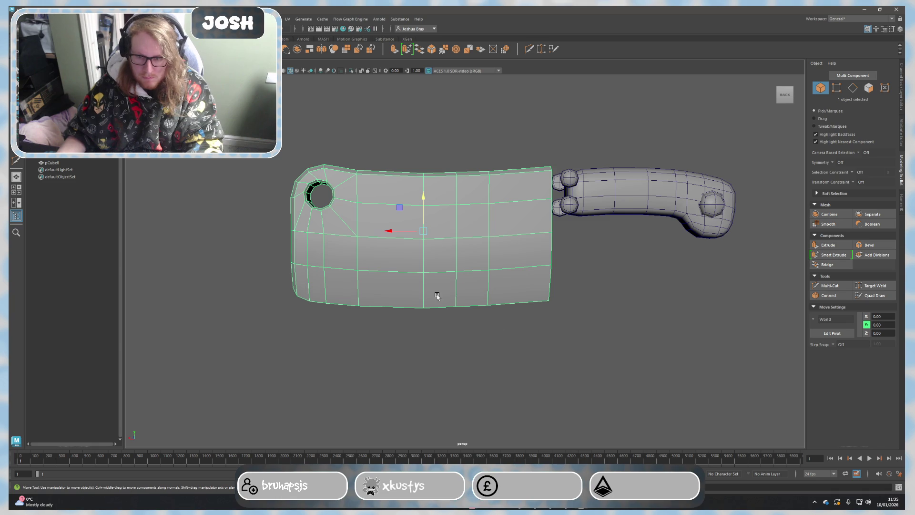
{"action": "left_click", "coordinate": [449, 345]}
{"action": "left_click_drag", "start_coordinate": [374, 327], "coordinate": [396, 287], "text": "alt"}
{"action": "key", "text": "ctrl+z"}
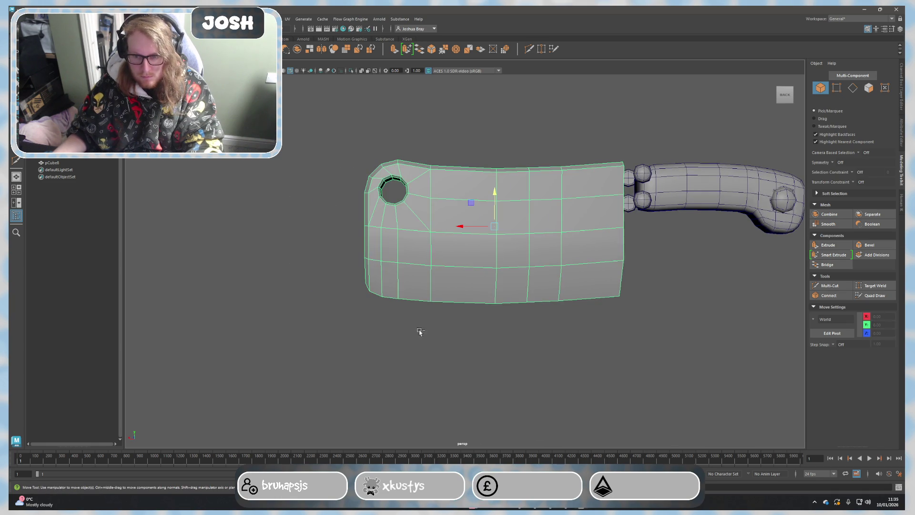
{"action": "key", "text": "ctrl+z"}
{"action": "key", "text": "ctrl+z"}
{"action": "key", "text": "ctrl+z"}
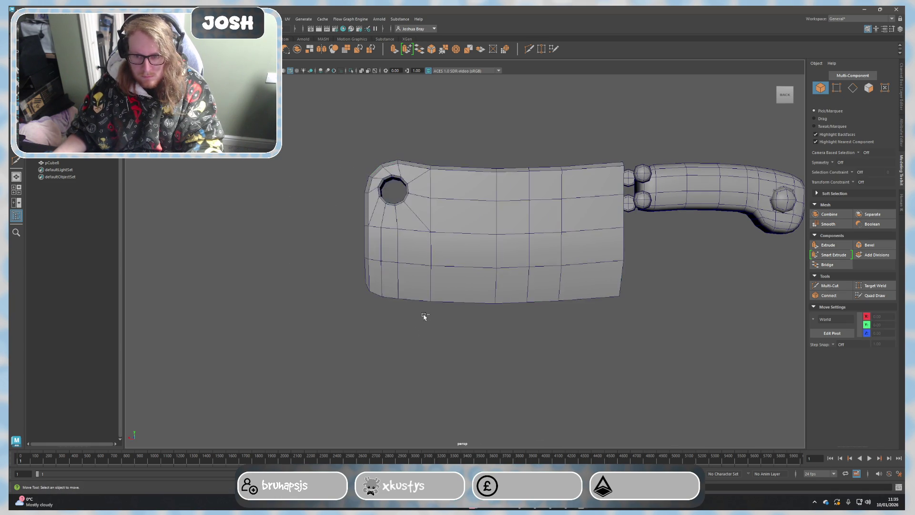
{"action": "key", "text": "ctrl+z"}
{"action": "key", "text": "ctrl+z"}
{"action": "left_click_drag", "start_coordinate": [365, 251], "coordinate": [365, 257]}
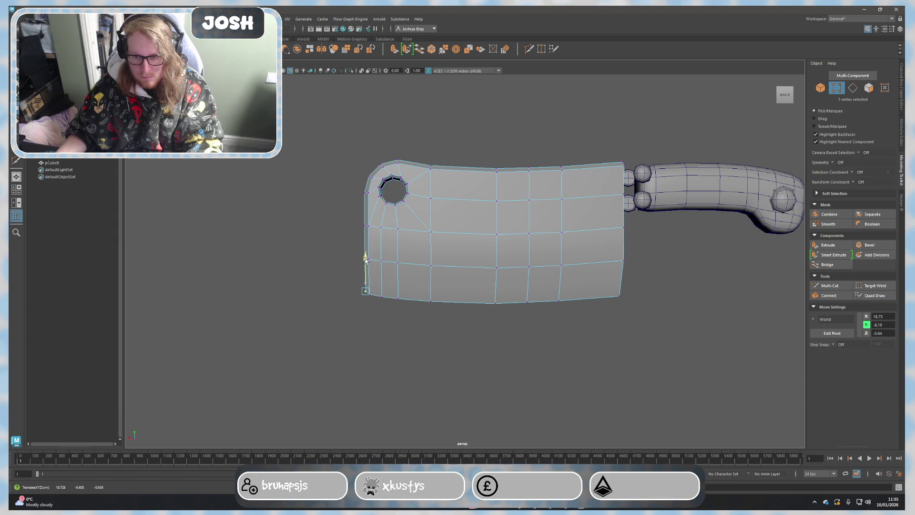
{"action": "right_click_drag", "start_coordinate": [291, 272], "coordinate": [326, 260]}
{"action": "left_click_drag", "start_coordinate": [401, 327], "coordinate": [587, 342], "text": "alt"}
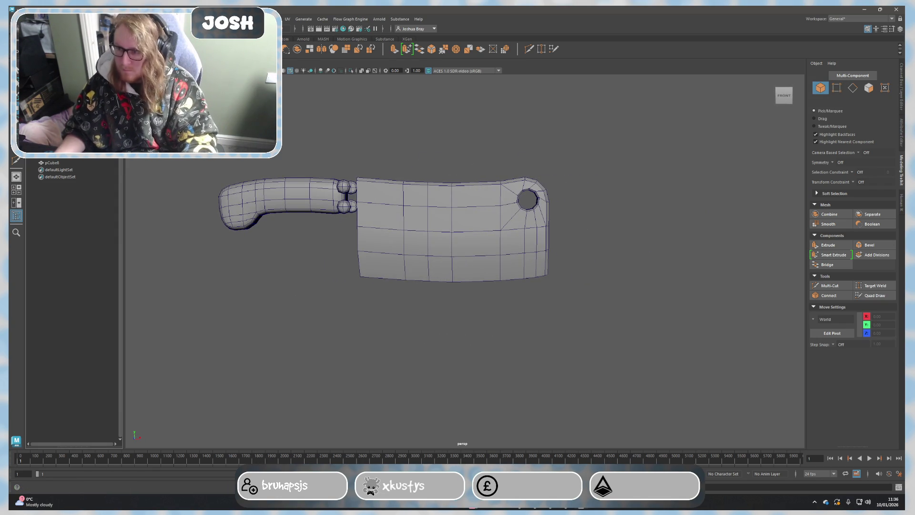
Step: Unhide the guard block so it shows beside the blade again
{"action": "key", "text": "ctrl+h"}
{"action": "key", "text": "ctrl+shift+h"}
{"action": "left_click", "coordinate": [264, 271]}
{"action": "mouse_move", "coordinate": [264, 271]}
{"action": "left_mouse_down", "text": "alt"}
{"action": "mouse_move", "coordinate": [375, 316]}
{"action": "mouse_move", "coordinate": [354, 284]}
{"action": "left_mouse_up", "text": "alt"}
{"action": "scroll", "coordinate": [354, 285], "scroll_direction": "up", "scroll_amount": 5}
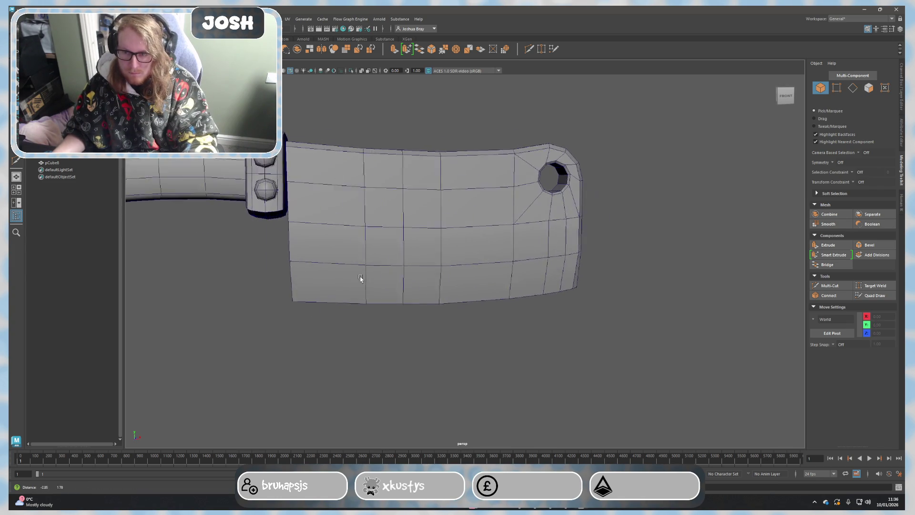
{"action": "scroll", "coordinate": [347, 266], "scroll_direction": "down", "scroll_amount": 3}
{"action": "scroll", "coordinate": [410, 327], "scroll_direction": "up", "scroll_amount": 6}
{"action": "scroll", "coordinate": [375, 352], "scroll_direction": "down", "scroll_amount": 2}
Step: Nudge the guard slightly along X and rotate it a touch to sit against the blade
{"action": "left_click", "coordinate": [335, 323]}
{"action": "scroll", "coordinate": [383, 270], "scroll_direction": "up", "scroll_amount": 2}
{"action": "left_click_drag", "start_coordinate": [388, 267], "coordinate": [386, 267]}
{"action": "scroll", "coordinate": [401, 277], "scroll_direction": "up", "scroll_amount": 2}
{"action": "key", "text": "e"}
{"action": "mouse_move", "coordinate": [402, 229]}
{"action": "left_mouse_down"}
{"action": "mouse_move", "coordinate": [378, 266]}
{"action": "mouse_move", "coordinate": [387, 296]}
{"action": "mouse_move", "coordinate": [484, 315]}
{"action": "mouse_move", "coordinate": [464, 322]}
{"action": "mouse_move", "coordinate": [485, 320]}
{"action": "left_mouse_up"}
{"action": "left_click", "coordinate": [446, 177]}
Step: Orbit and zoom around the cleaver to inspect the repositioned guard
{"action": "scroll", "coordinate": [484, 315], "scroll_direction": "down", "scroll_amount": 5}
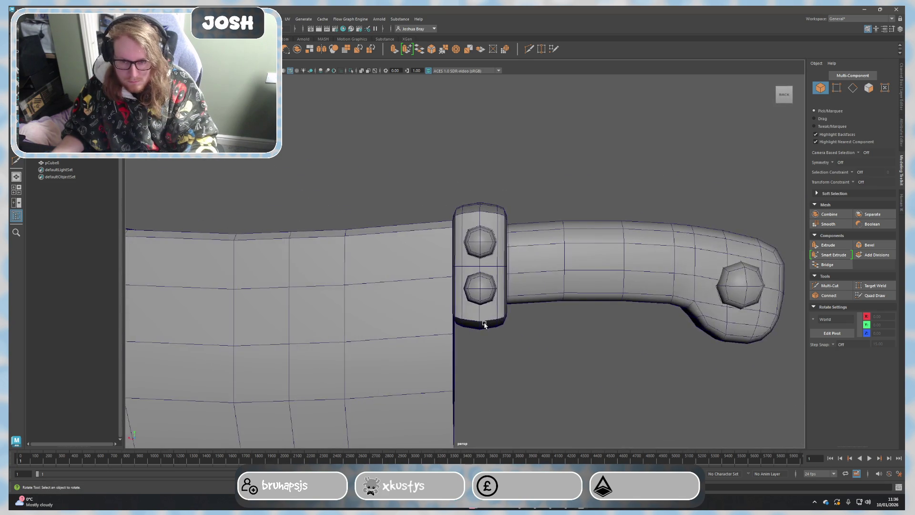
{"action": "scroll", "coordinate": [496, 334], "scroll_direction": "down", "scroll_amount": 2}
{"action": "scroll", "coordinate": [507, 345], "scroll_direction": "up", "scroll_amount": 3}
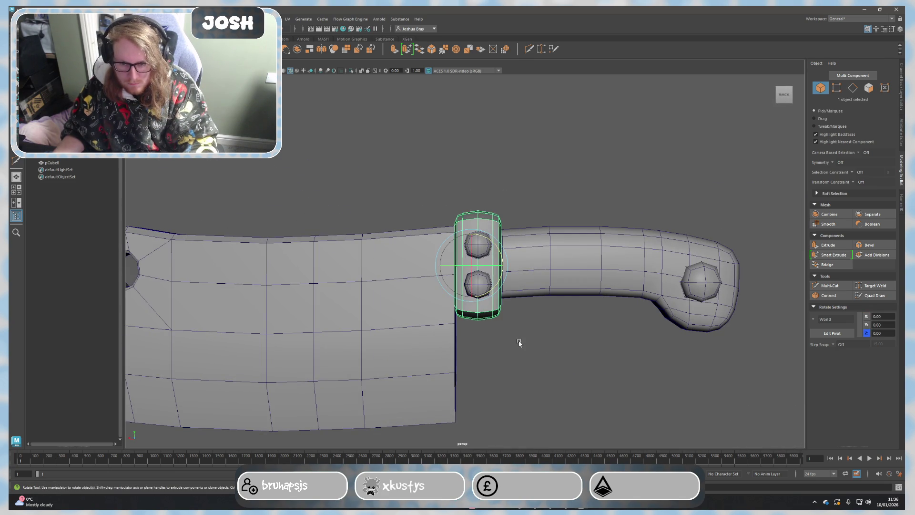
{"action": "scroll", "coordinate": [523, 351], "scroll_direction": "down", "scroll_amount": 5}
{"action": "mouse_move", "coordinate": [520, 358]}
{"action": "left_mouse_down", "text": "alt"}
{"action": "mouse_move", "coordinate": [574, 372]}
{"action": "mouse_move", "coordinate": [682, 364]}
{"action": "mouse_move", "coordinate": [671, 360]}
{"action": "left_mouse_up", "text": "alt"}
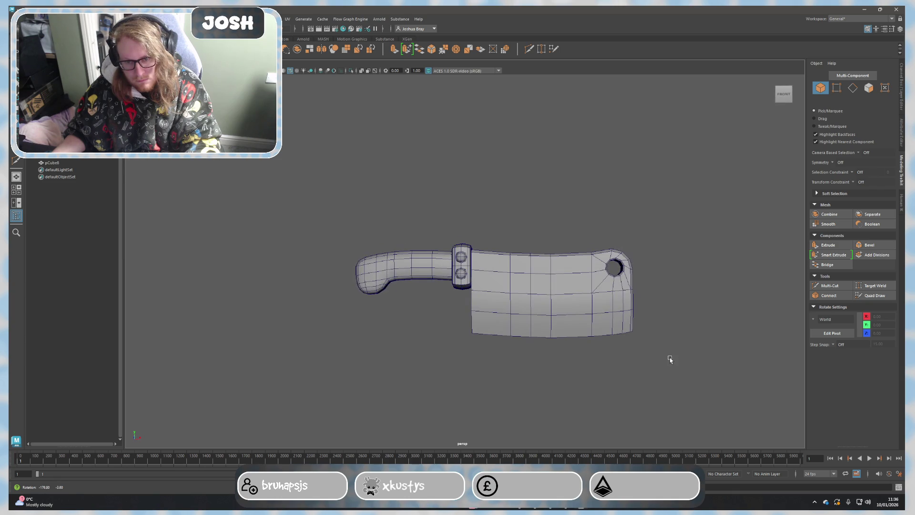
{"action": "mouse_move", "coordinate": [480, 350]}
{"action": "left_mouse_down", "text": "alt"}
{"action": "mouse_move", "coordinate": [515, 366]}
{"action": "mouse_move", "coordinate": [454, 356]}
{"action": "mouse_move", "coordinate": [461, 364]}
{"action": "left_mouse_up", "text": "alt"}
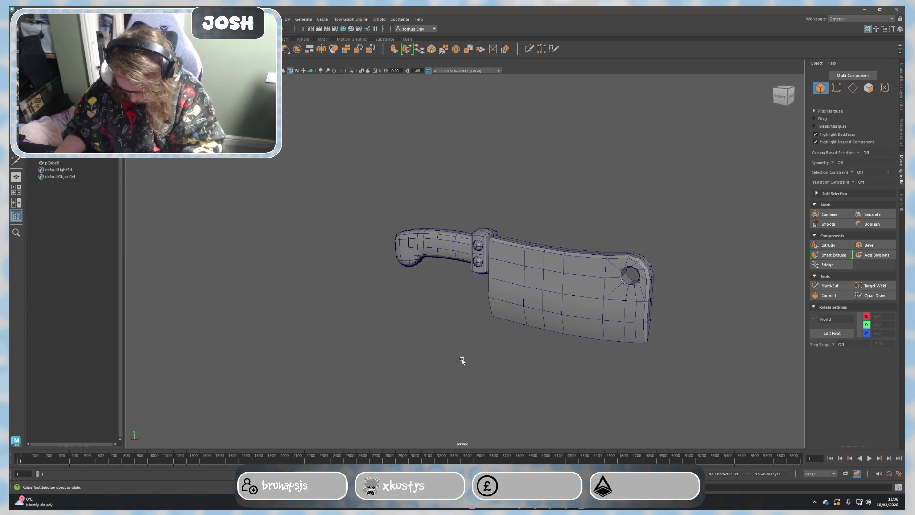
{"action": "right_click_drag", "start_coordinate": [479, 372], "coordinate": [434, 387], "text": "alt"}
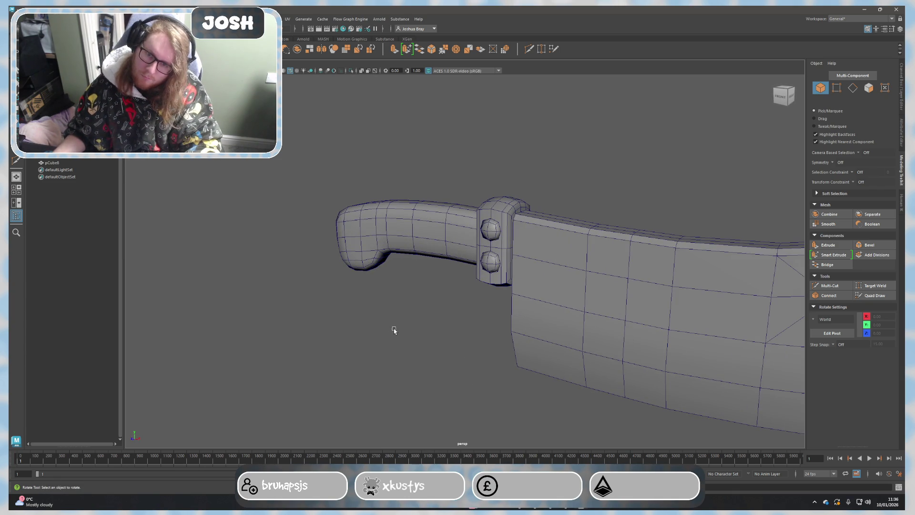
{"action": "scroll", "coordinate": [392, 330], "scroll_direction": "down", "scroll_amount": 1}
{"action": "scroll", "coordinate": [360, 346], "scroll_direction": "up", "scroll_amount": 3}
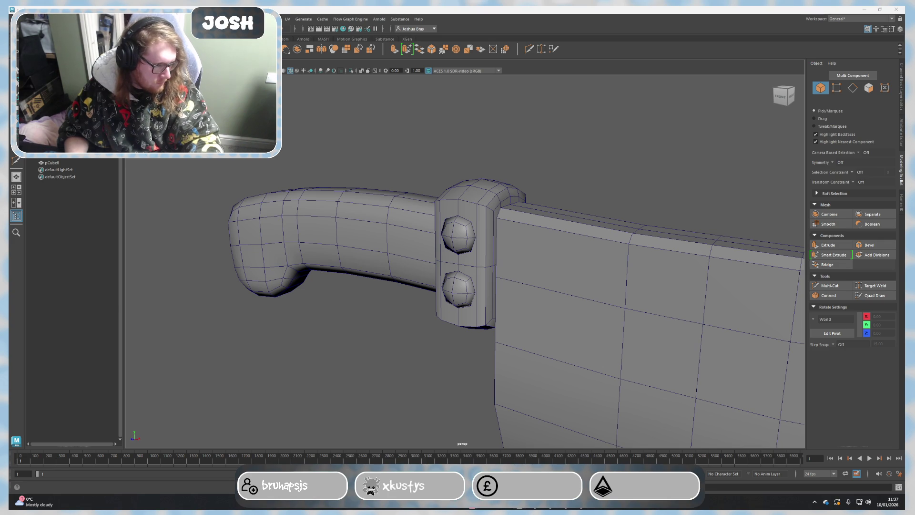
Step: Alt+Tab to Discord and open the Crabby Games server's general-chat channel
{"action": "key", "text": "alt+Tab"}
{"action": "scroll", "coordinate": [81, 248], "scroll_direction": "down", "scroll_amount": 10}
{"action": "scroll", "coordinate": [71, 285], "scroll_direction": "down", "scroll_amount": 1}
{"action": "left_click", "coordinate": [67, 244]}
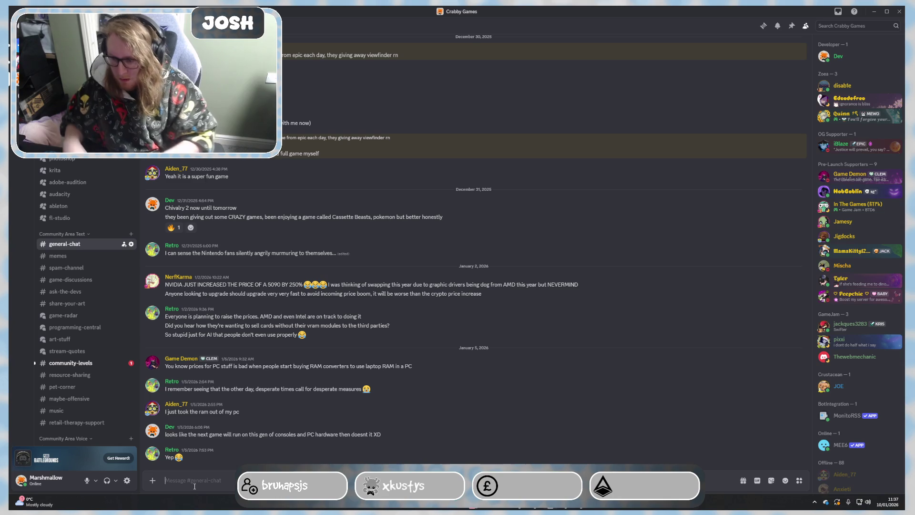
{"action": "type", "text": "@evber"}
{"action": "key", "text": "BackSpace"}
{"action": "key", "text": "BackSpace"}
{"action": "key", "text": "BackSpace"}
{"action": "type", "text": "eryone with the currently"}
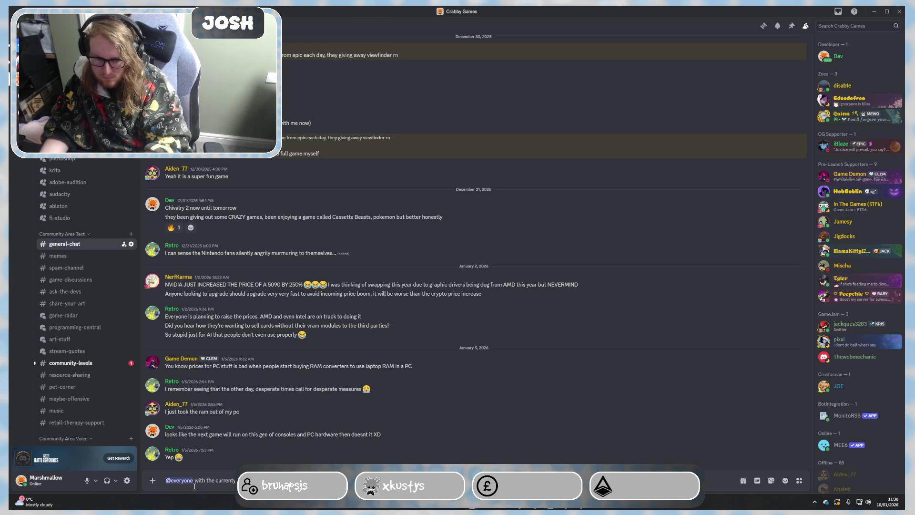
{"action": "key", "text": "Return"}
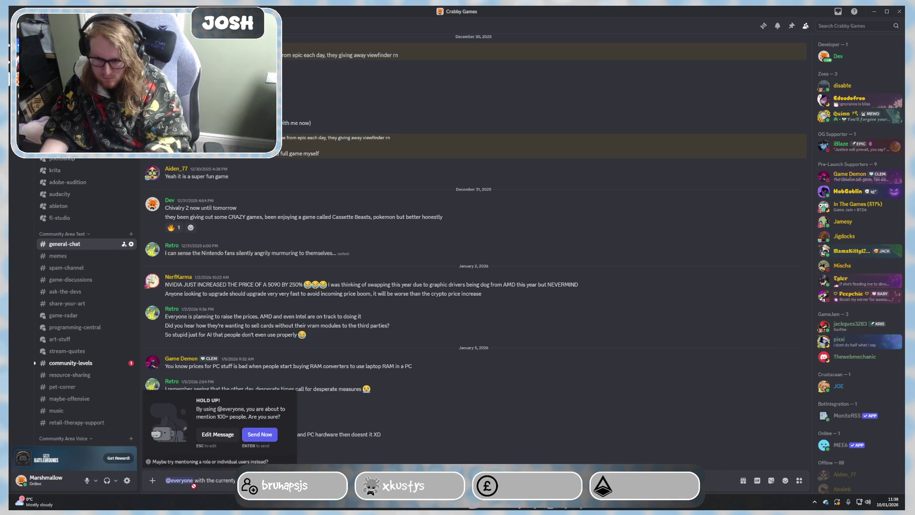
{"action": "key", "text": "Return"}
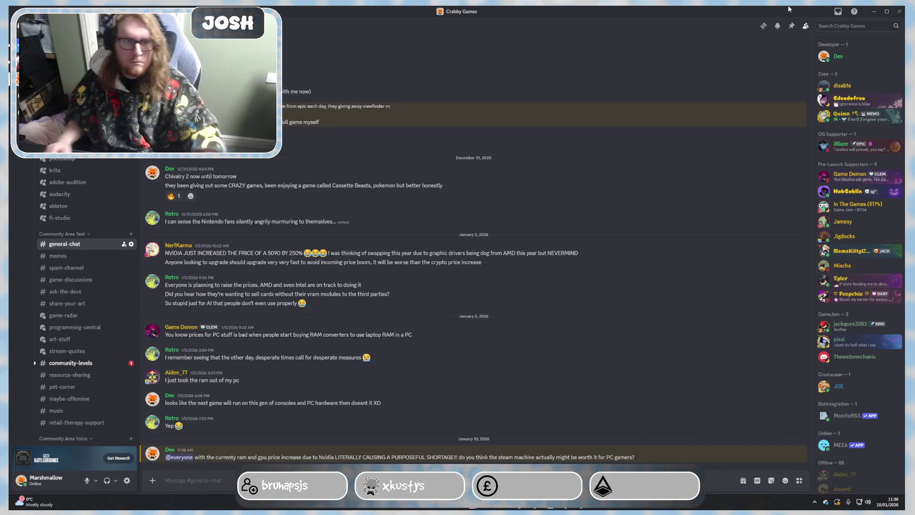
{"action": "left_click", "coordinate": [876, 10]}
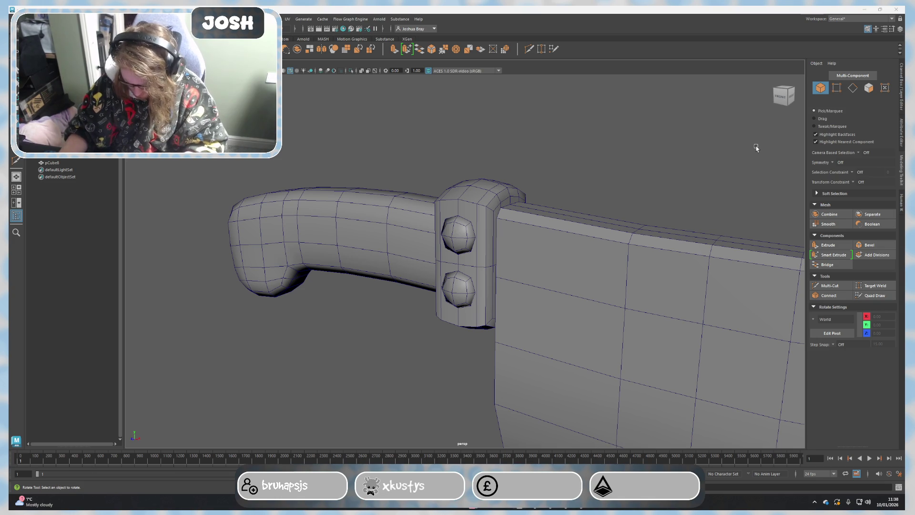
Step: Select the rivet at the handle's end and try raising and nudging it along X
{"action": "mouse_move", "coordinate": [433, 252]}
{"action": "left_mouse_down", "text": "alt"}
{"action": "mouse_move", "coordinate": [450, 339]}
{"action": "mouse_move", "coordinate": [429, 305]}
{"action": "mouse_move", "coordinate": [443, 286]}
{"action": "mouse_move", "coordinate": [439, 312]}
{"action": "mouse_move", "coordinate": [556, 286]}
{"action": "mouse_move", "coordinate": [572, 272]}
{"action": "mouse_move", "coordinate": [551, 329]}
{"action": "left_mouse_up", "text": "alt"}
{"action": "left_click", "coordinate": [572, 272]}
{"action": "key", "text": "e"}
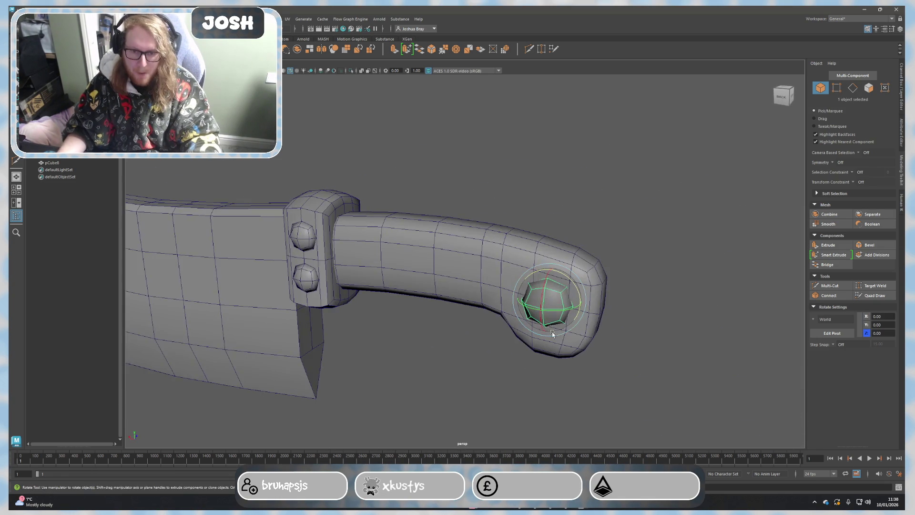
{"action": "left_click_drag", "start_coordinate": [593, 378], "coordinate": [605, 368], "text": "alt"}
{"action": "mouse_move", "coordinate": [646, 307]}
{"action": "left_mouse_down", "text": "alt"}
{"action": "mouse_move", "coordinate": [643, 325]}
{"action": "mouse_move", "coordinate": [489, 308]}
{"action": "mouse_move", "coordinate": [508, 297]}
{"action": "left_mouse_up", "text": "alt"}
{"action": "key", "text": "w"}
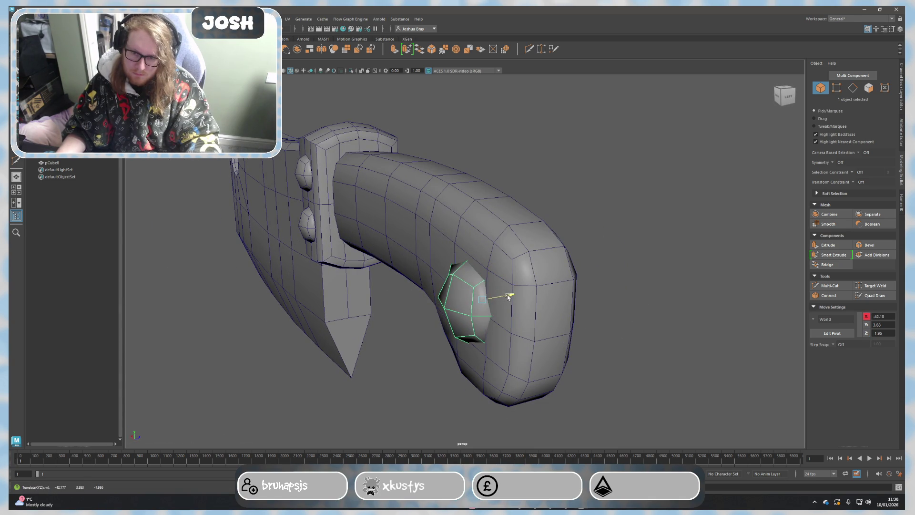
{"action": "mouse_move", "coordinate": [482, 269]}
{"action": "left_mouse_down"}
{"action": "mouse_move", "coordinate": [483, 260]}
{"action": "mouse_move", "coordinate": [546, 288]}
{"action": "mouse_move", "coordinate": [563, 285]}
{"action": "left_mouse_up"}
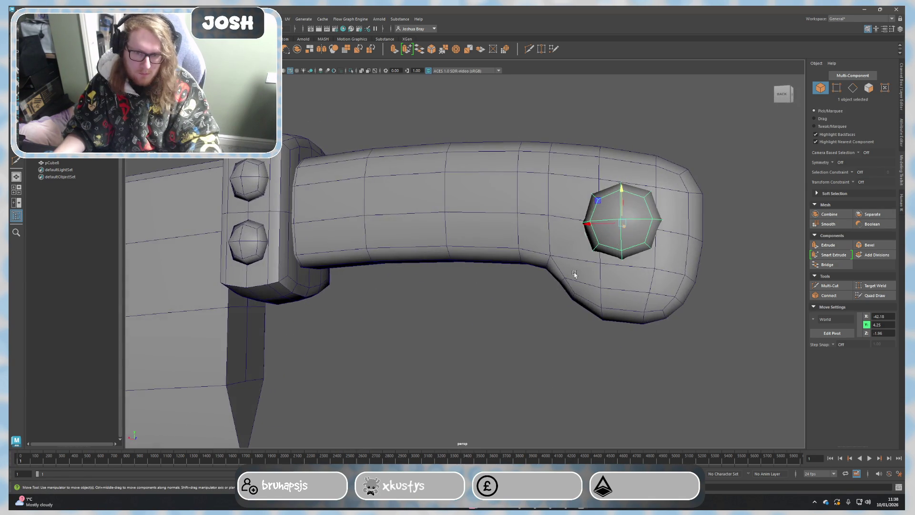
{"action": "left_click_drag", "start_coordinate": [609, 221], "coordinate": [606, 225]}
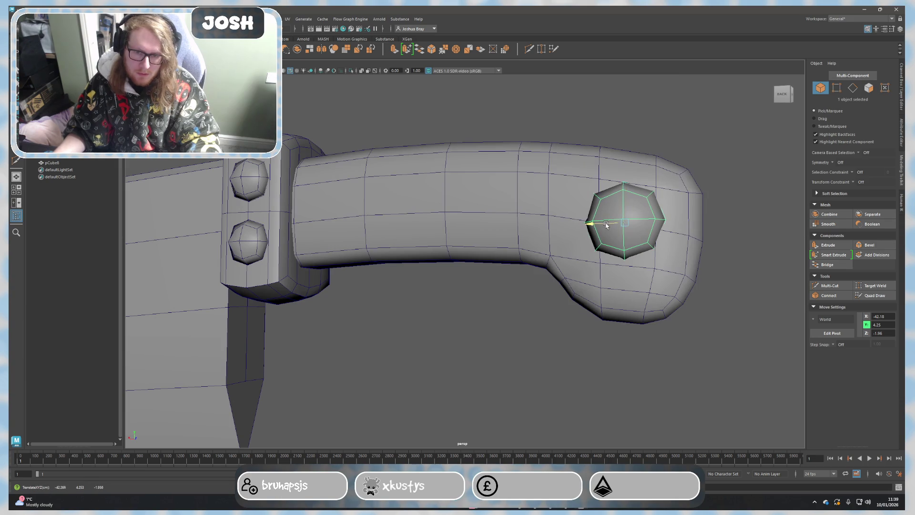
{"action": "left_click", "coordinate": [713, 286]}
{"action": "scroll", "coordinate": [613, 344], "scroll_direction": "down", "scroll_amount": 5}
{"action": "mouse_move", "coordinate": [613, 344]}
{"action": "left_mouse_down", "text": "alt"}
{"action": "mouse_move", "coordinate": [576, 338]}
{"action": "mouse_move", "coordinate": [588, 304]}
{"action": "mouse_move", "coordinate": [547, 307]}
{"action": "mouse_move", "coordinate": [527, 321]}
{"action": "mouse_move", "coordinate": [584, 314]}
{"action": "mouse_move", "coordinate": [591, 334]}
{"action": "mouse_move", "coordinate": [599, 306]}
{"action": "left_mouse_up", "text": "alt"}
Step: Delete the end rivet, leaving only the two guard rivets
{"action": "left_click", "coordinate": [562, 253]}
{"action": "key", "text": "Delete"}
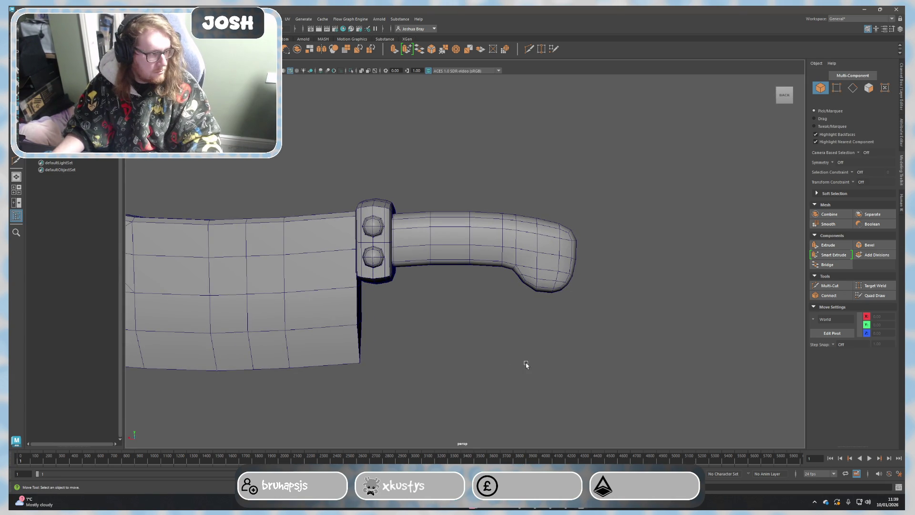
{"action": "scroll", "coordinate": [458, 352], "scroll_direction": "up", "scroll_amount": 3}
Step: Select an edge loop on the handle and slide it along the handle's length
{"action": "left_click", "coordinate": [409, 241]}
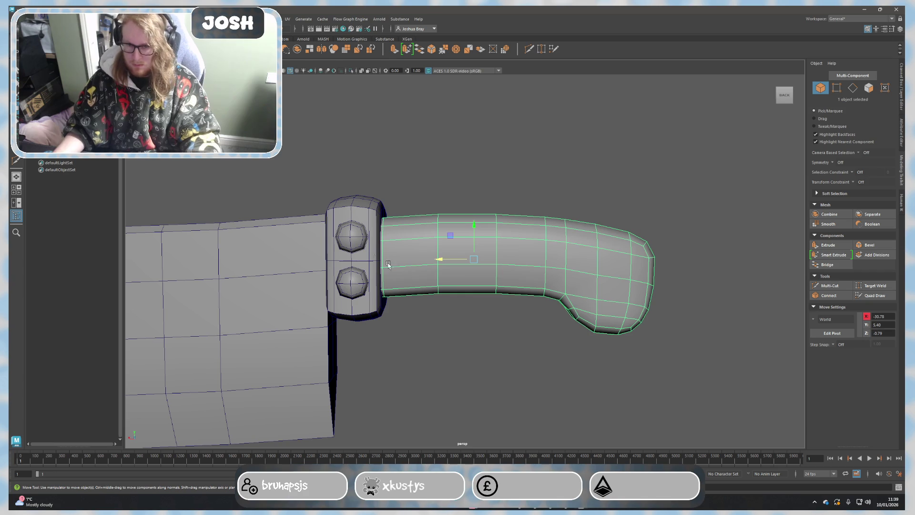
{"action": "right_click_drag", "start_coordinate": [539, 258], "coordinate": [538, 242]}
{"action": "double_click", "coordinate": [545, 260]}
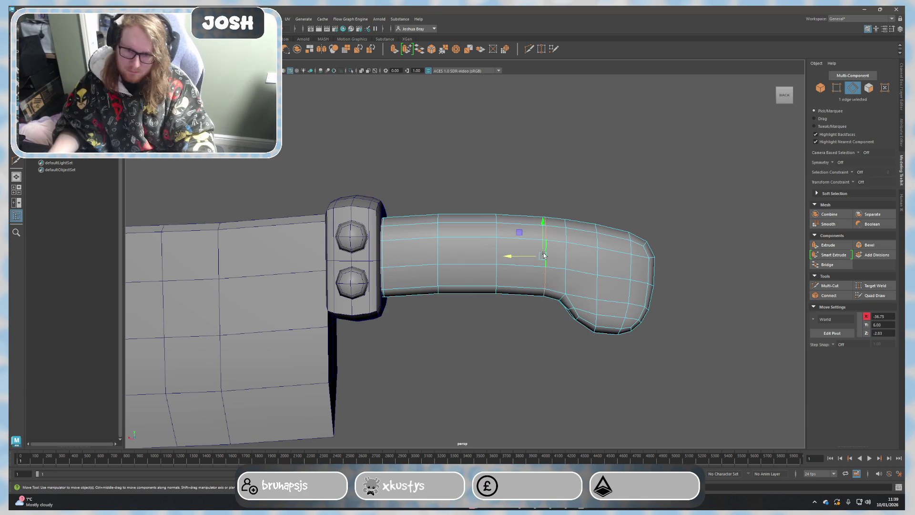
{"action": "left_click_drag", "start_coordinate": [518, 256], "coordinate": [498, 254]}
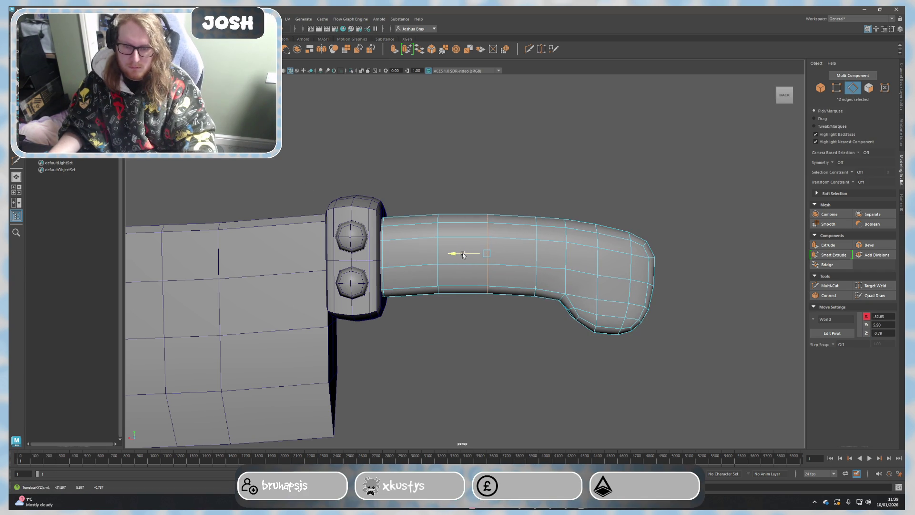
{"action": "mouse_move", "coordinate": [499, 246]}
{"action": "left_mouse_down"}
{"action": "mouse_move", "coordinate": [361, 258]}
{"action": "mouse_move", "coordinate": [420, 248]}
{"action": "mouse_move", "coordinate": [403, 253]}
{"action": "mouse_move", "coordinate": [535, 253]}
{"action": "mouse_move", "coordinate": [501, 255]}
{"action": "mouse_move", "coordinate": [527, 253]}
{"action": "left_mouse_up"}
Step: Raise the same handle edge loop slightly, then clear the edge selection
{"action": "right_click", "coordinate": [533, 197]}
{"action": "right_click_drag", "start_coordinate": [533, 200], "coordinate": [566, 187]}
{"action": "scroll", "coordinate": [563, 286], "scroll_direction": "down", "scroll_amount": 3}
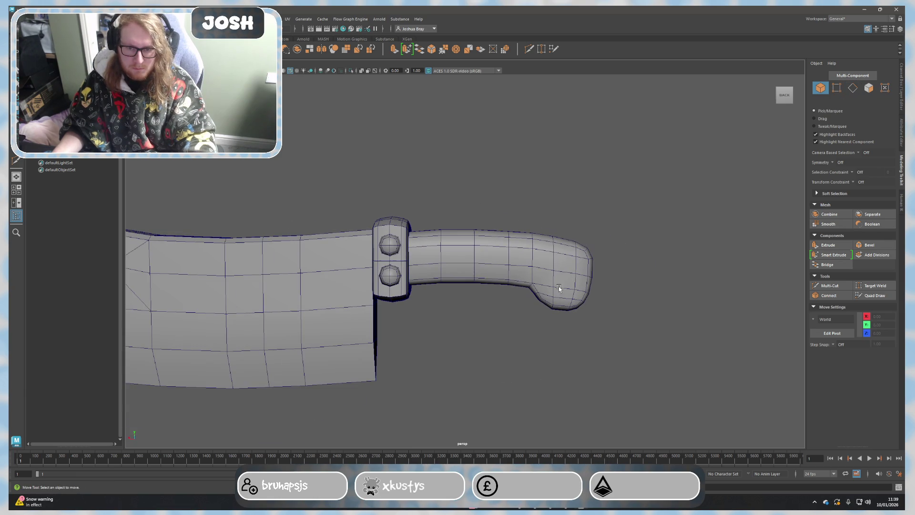
{"action": "right_click_drag", "start_coordinate": [512, 267], "coordinate": [509, 247]}
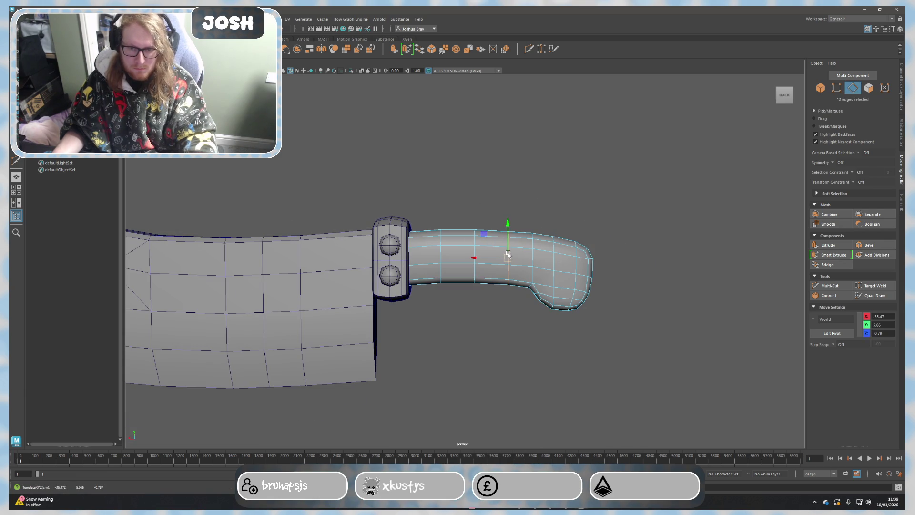
{"action": "scroll", "coordinate": [551, 238], "scroll_direction": "up", "scroll_amount": 3}
{"action": "left_click_drag", "start_coordinate": [548, 227], "coordinate": [547, 222]}
{"action": "left_click", "coordinate": [596, 143]}
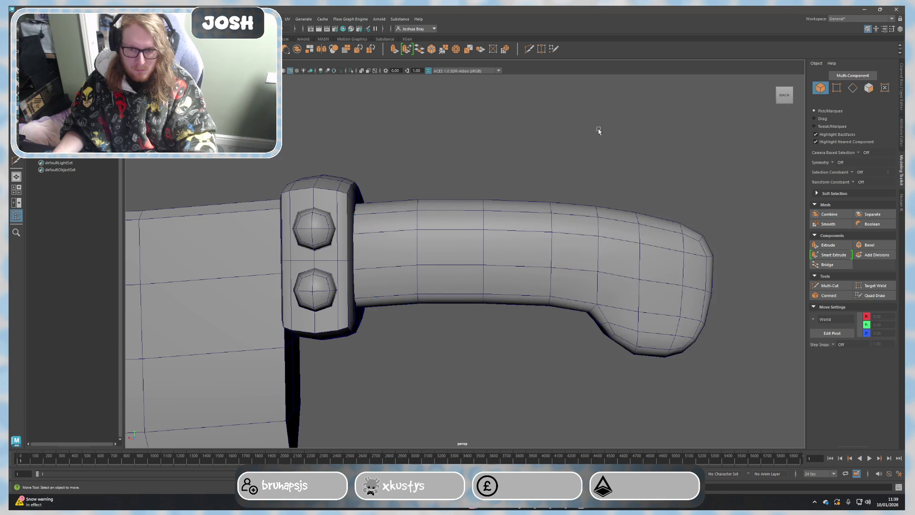
{"action": "scroll", "coordinate": [527, 290], "scroll_direction": "down", "scroll_amount": 3}
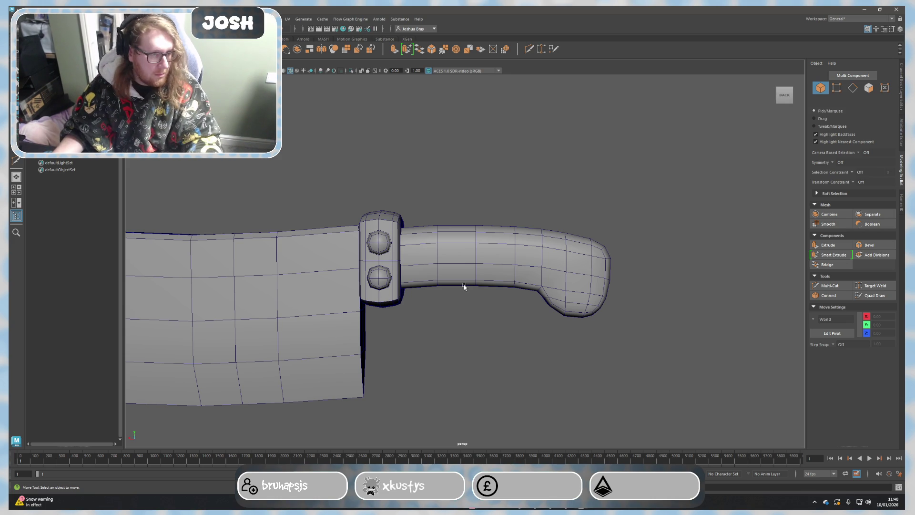
{"action": "left_click_drag", "start_coordinate": [465, 286], "coordinate": [432, 336], "text": "alt"}
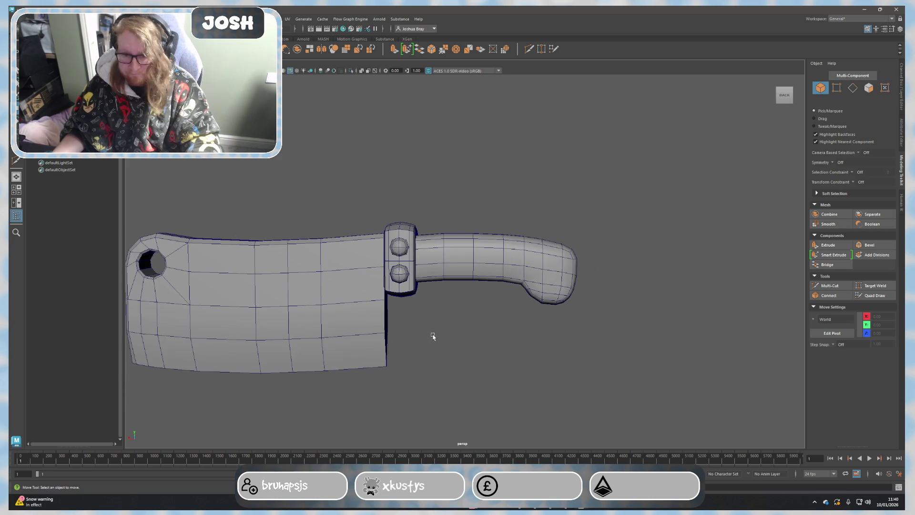
{"action": "scroll", "coordinate": [433, 322], "scroll_direction": "down", "scroll_amount": 2}
{"action": "mouse_move", "coordinate": [448, 298]}
{"action": "left_mouse_down", "text": "alt"}
{"action": "mouse_move", "coordinate": [453, 289]}
{"action": "mouse_move", "coordinate": [453, 300]}
{"action": "left_mouse_up", "text": "alt"}
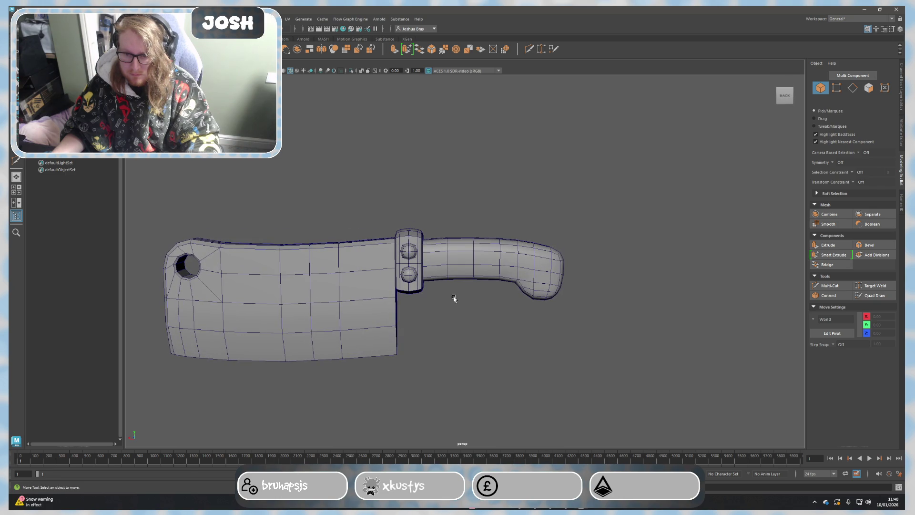
{"action": "middle_click_drag", "start_coordinate": [454, 299], "coordinate": [586, 284], "text": "alt"}
{"action": "mouse_move", "coordinate": [566, 300]}
{"action": "left_mouse_down", "text": "alt"}
{"action": "mouse_move", "coordinate": [575, 310]}
{"action": "mouse_move", "coordinate": [653, 313]}
{"action": "mouse_move", "coordinate": [728, 306]}
{"action": "mouse_move", "coordinate": [719, 305]}
{"action": "left_mouse_up", "text": "alt"}
{"action": "scroll", "coordinate": [658, 310], "scroll_direction": "up", "scroll_amount": 4}
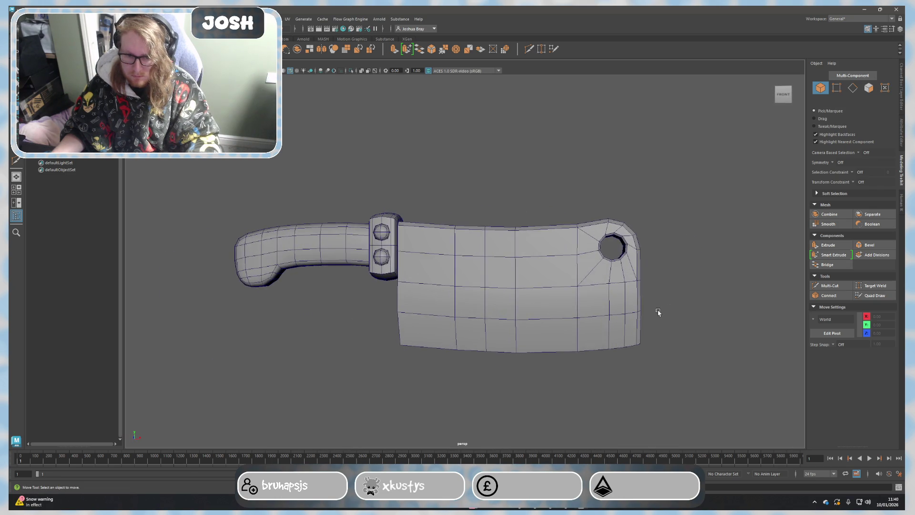
{"action": "left_click_drag", "start_coordinate": [658, 310], "coordinate": [634, 313], "text": "alt"}
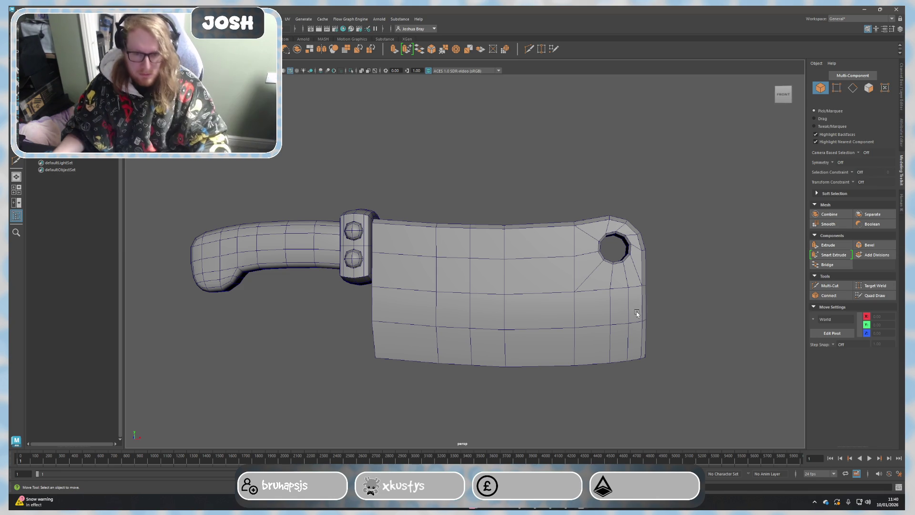
{"action": "scroll", "coordinate": [601, 324], "scroll_direction": "up", "scroll_amount": 2}
{"action": "scroll", "coordinate": [605, 327], "scroll_direction": "up", "scroll_amount": 3}
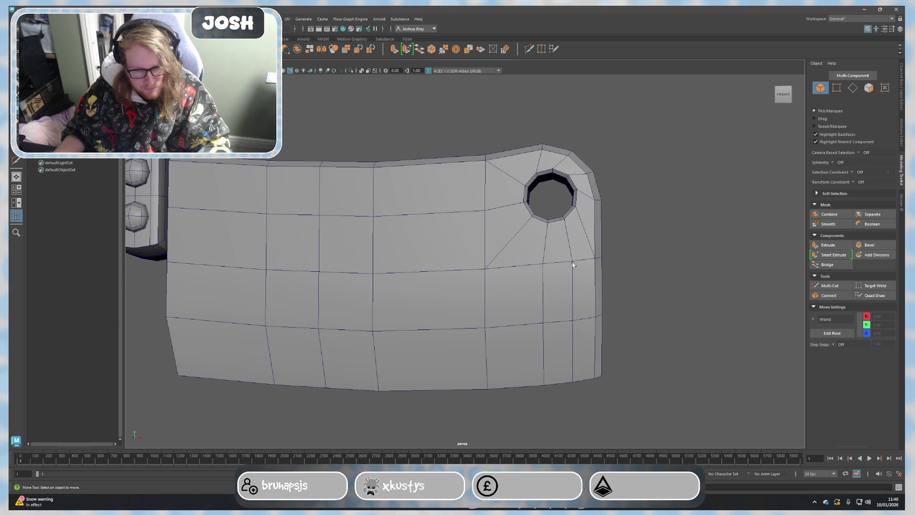
{"action": "right_click_drag", "start_coordinate": [572, 285], "coordinate": [572, 267]}
{"action": "left_click", "coordinate": [571, 285]}
{"action": "left_click", "coordinate": [654, 310]}
{"action": "double_click", "coordinate": [576, 289]}
{"action": "mouse_move", "coordinate": [578, 290]}
{"action": "left_mouse_down", "text": "alt"}
{"action": "mouse_move", "coordinate": [586, 317]}
{"action": "mouse_move", "coordinate": [429, 310]}
{"action": "mouse_move", "coordinate": [531, 329]}
{"action": "mouse_move", "coordinate": [601, 323]}
{"action": "mouse_move", "coordinate": [587, 326]}
{"action": "left_mouse_up", "text": "alt"}
{"action": "left_click", "coordinate": [374, 310]}
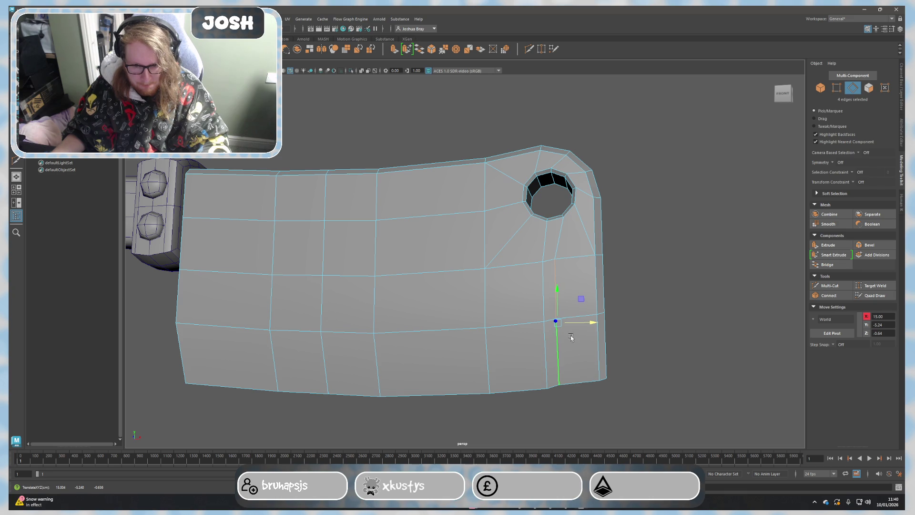
{"action": "mouse_move", "coordinate": [570, 305]}
{"action": "right_mouse_down"}
{"action": "mouse_move", "coordinate": [538, 285]}
{"action": "mouse_move", "coordinate": [542, 306]}
{"action": "mouse_move", "coordinate": [542, 286]}
{"action": "right_mouse_up"}
{"action": "left_click", "coordinate": [606, 379]}
{"action": "left_click", "coordinate": [558, 387]}
{"action": "left_click", "coordinate": [557, 354]}
{"action": "left_click", "coordinate": [542, 355]}
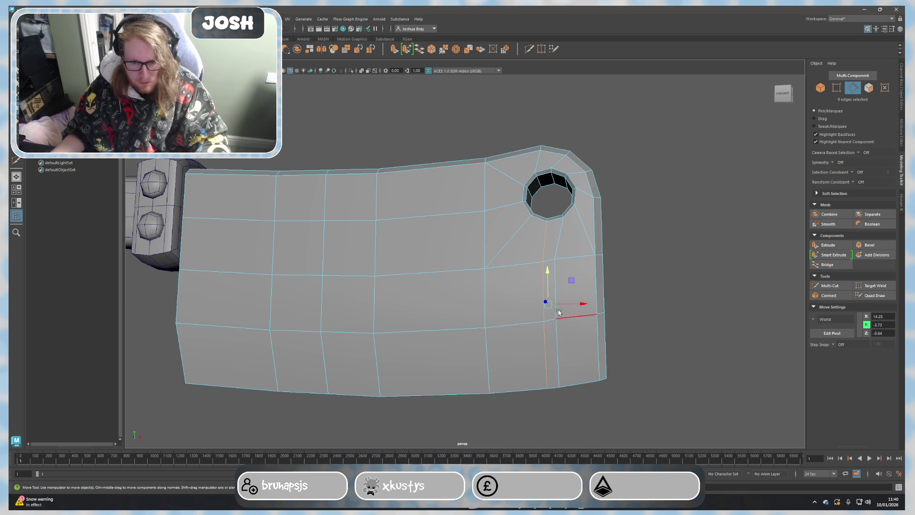
{"action": "left_click", "coordinate": [543, 327]}
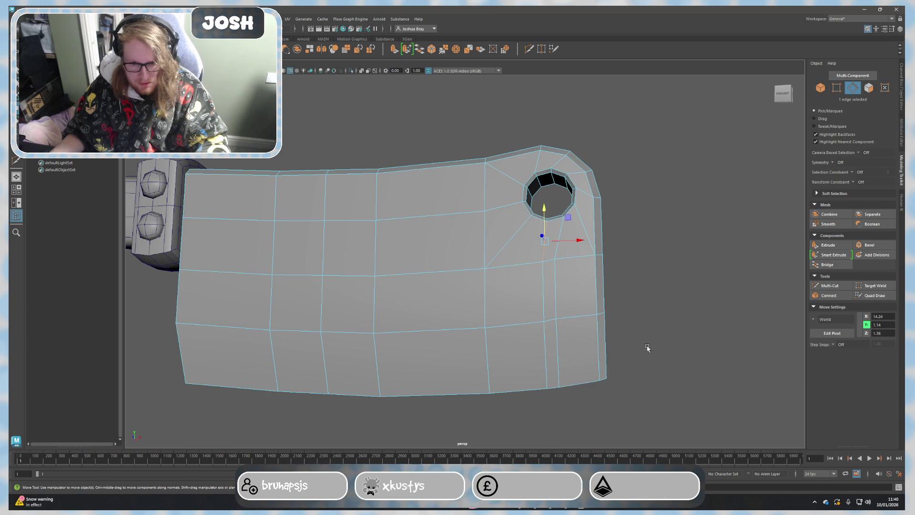
{"action": "left_click_drag", "start_coordinate": [650, 348], "coordinate": [501, 348], "text": "alt"}
{"action": "double_click", "coordinate": [411, 258]}
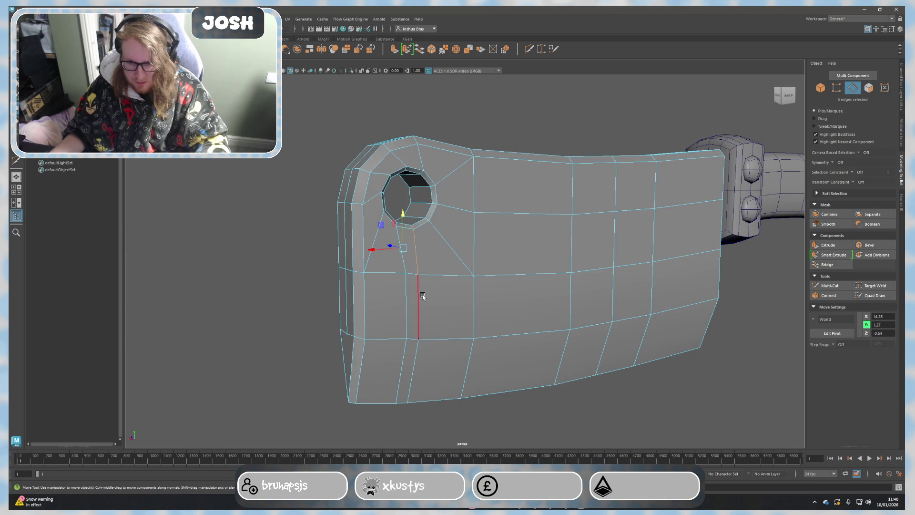
{"action": "left_click_drag", "start_coordinate": [468, 316], "coordinate": [431, 321], "text": "alt"}
{"action": "mouse_move", "coordinate": [253, 309]}
{"action": "left_mouse_down", "text": "alt"}
{"action": "mouse_move", "coordinate": [429, 321]}
{"action": "mouse_move", "coordinate": [334, 316]}
{"action": "mouse_move", "coordinate": [358, 274]}
{"action": "left_mouse_up", "text": "alt"}
{"action": "left_click", "coordinate": [372, 253]}
{"action": "double_click", "coordinate": [376, 292]}
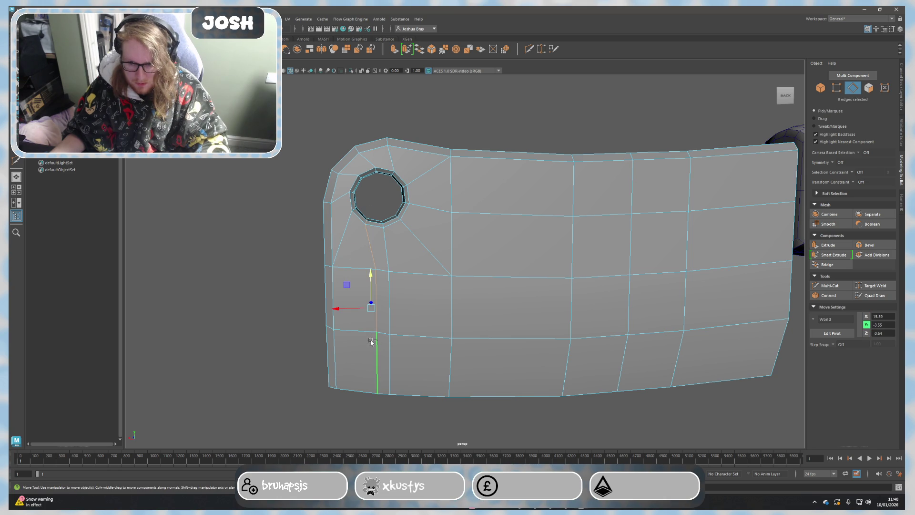
{"action": "mouse_move", "coordinate": [371, 349]}
{"action": "left_mouse_down", "text": "alt"}
{"action": "mouse_move", "coordinate": [287, 258]}
{"action": "mouse_move", "coordinate": [341, 292]}
{"action": "mouse_move", "coordinate": [540, 255]}
{"action": "left_mouse_up", "text": "alt"}
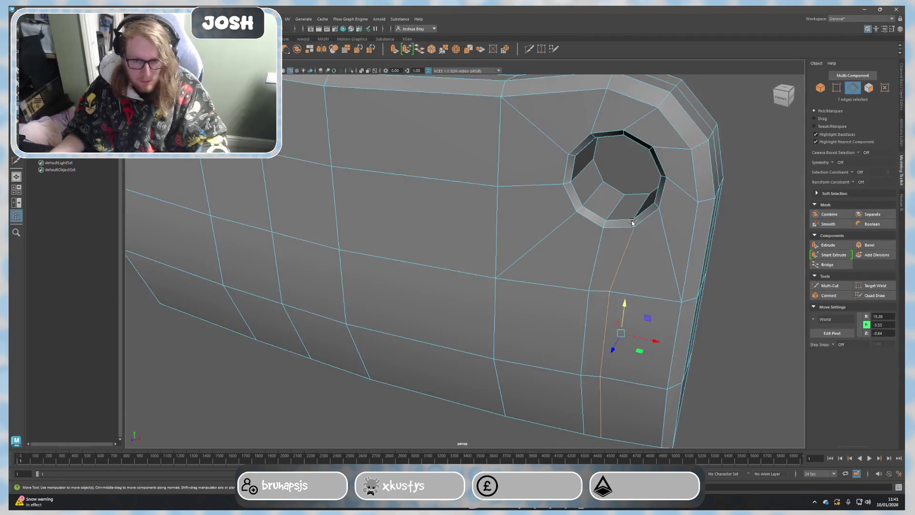
{"action": "left_click_drag", "start_coordinate": [625, 235], "coordinate": [579, 297], "text": "alt"}
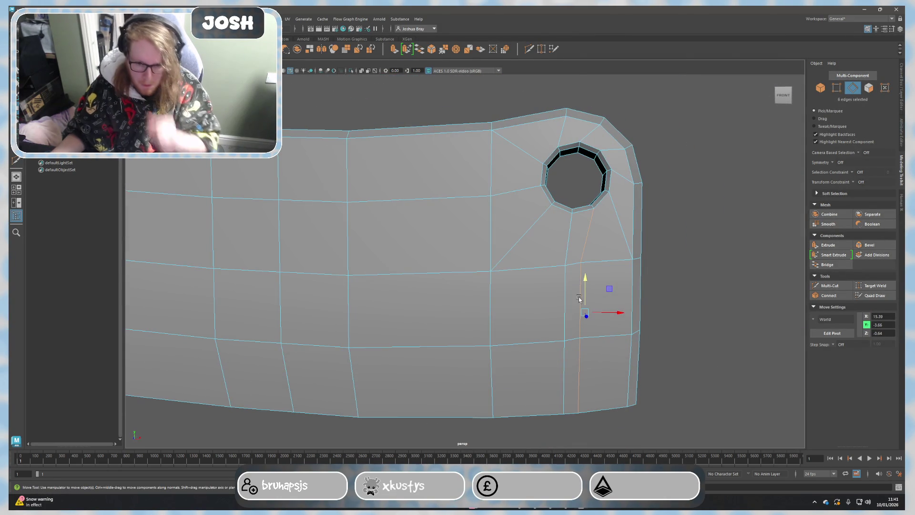
{"action": "left_click", "coordinate": [580, 300]}
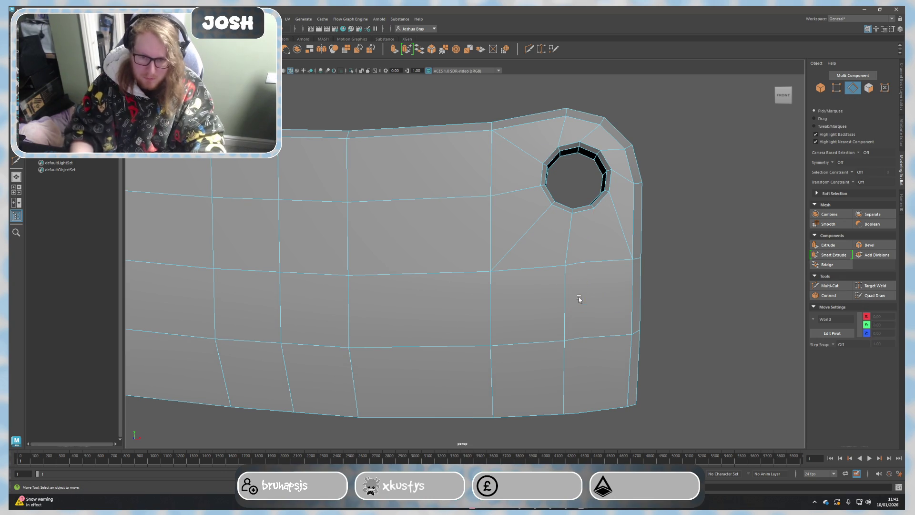
{"action": "right_click_drag", "start_coordinate": [582, 265], "coordinate": [548, 264]}
{"action": "scroll", "coordinate": [548, 263], "scroll_direction": "down", "scroll_amount": 5}
{"action": "mouse_move", "coordinate": [474, 163]}
{"action": "left_mouse_down"}
{"action": "mouse_move", "coordinate": [663, 446]}
{"action": "mouse_move", "coordinate": [625, 373]}
{"action": "left_mouse_up"}
{"action": "left_click", "coordinate": [625, 373]}
{"action": "scroll", "coordinate": [547, 327], "scroll_direction": "up", "scroll_amount": 3}
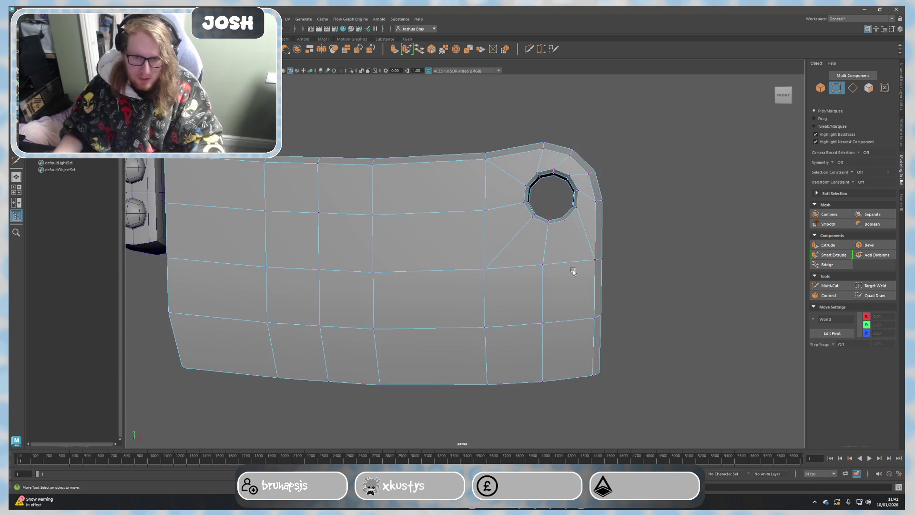
Step: Use Multi-Cut to add an edge from the hole's bottom vertex down to the vertex below
{"action": "left_click", "coordinate": [828, 286]}
{"action": "left_click", "coordinate": [828, 288]}
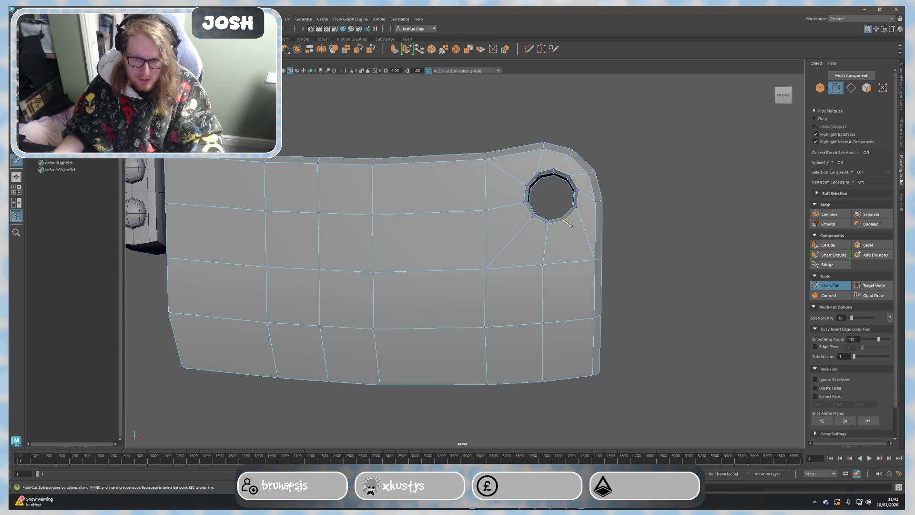
{"action": "right_click", "coordinate": [570, 269]}
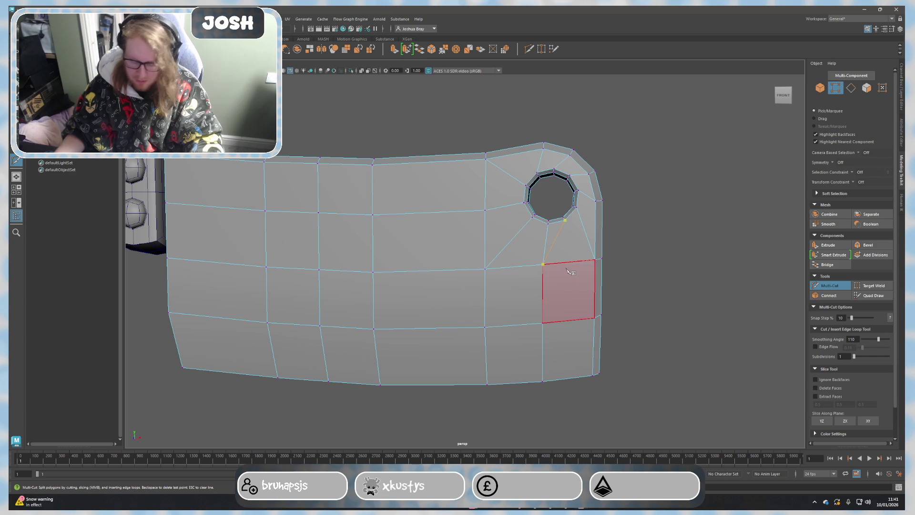
{"action": "left_click", "coordinate": [549, 314]}
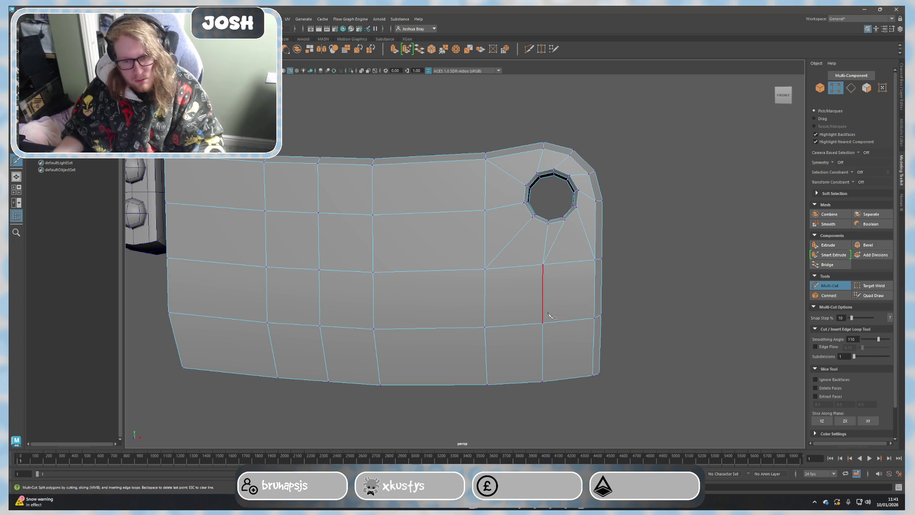
{"action": "right_click", "coordinate": [550, 316]}
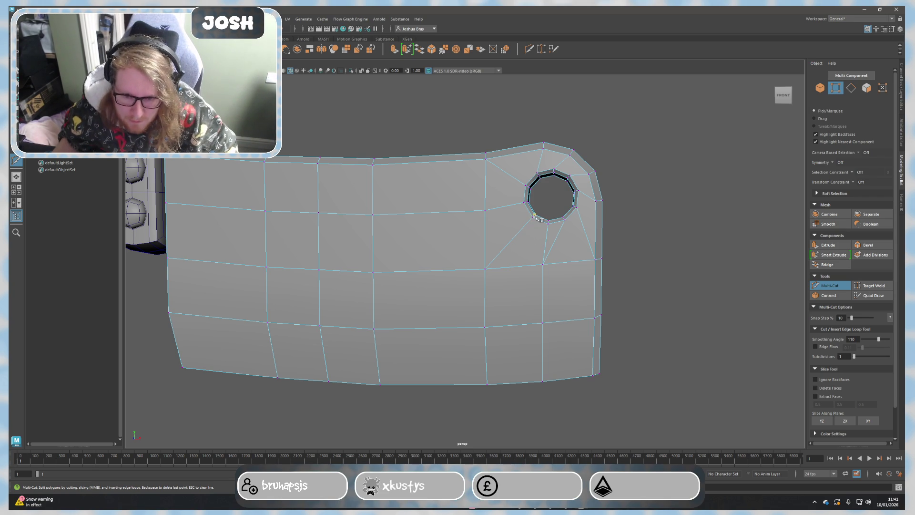
{"action": "right_click_drag", "start_coordinate": [548, 265], "coordinate": [548, 266]}
Step: Add another cut ending on the vertex below the hole, then deselect the new edge
{"action": "key", "text": "q"}
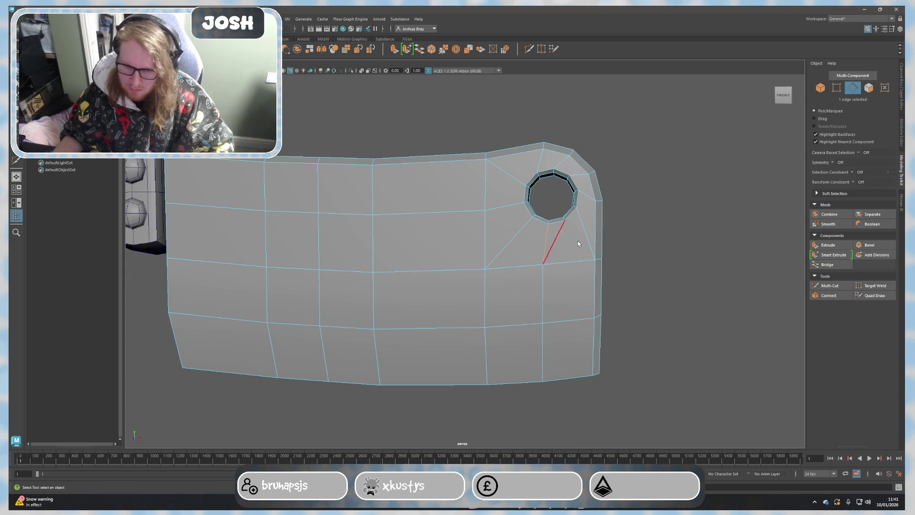
{"action": "key", "text": "ctrl+shift+x"}
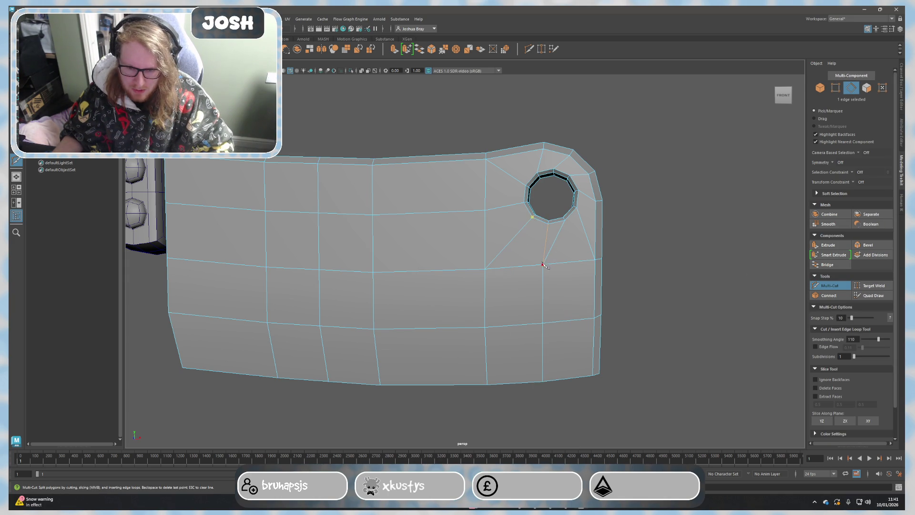
{"action": "left_click", "coordinate": [543, 265]}
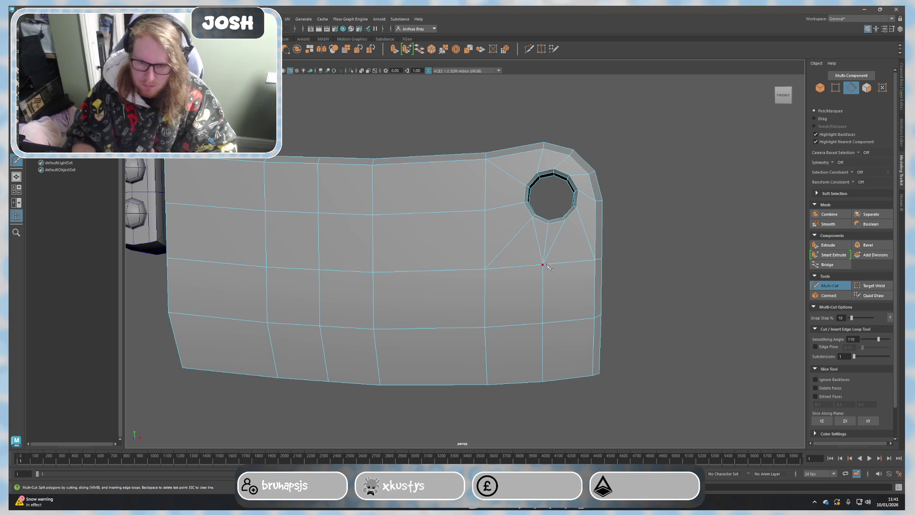
{"action": "key", "text": "q"}
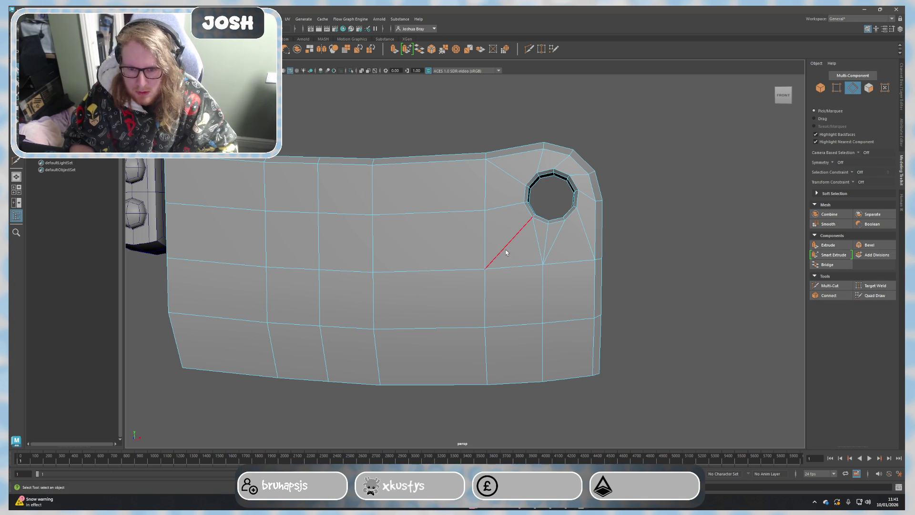
{"action": "left_click", "coordinate": [570, 285]}
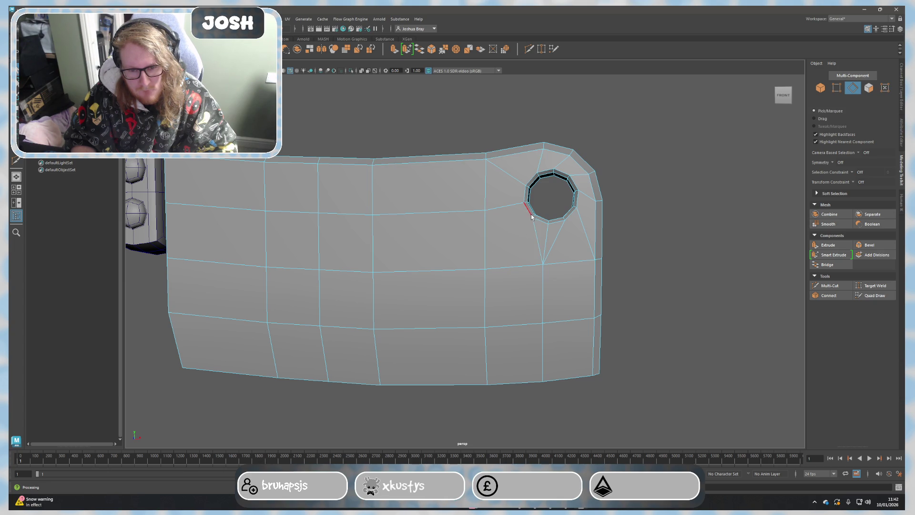
Step: Delete the stray vertices on the right side beneath the blade's hole
{"action": "left_click", "coordinate": [553, 231]}
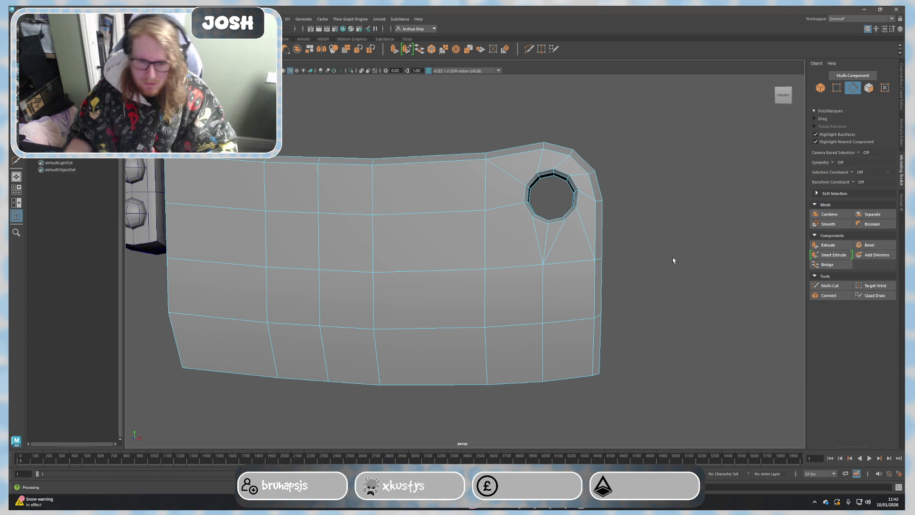
{"action": "left_click", "coordinate": [698, 262]}
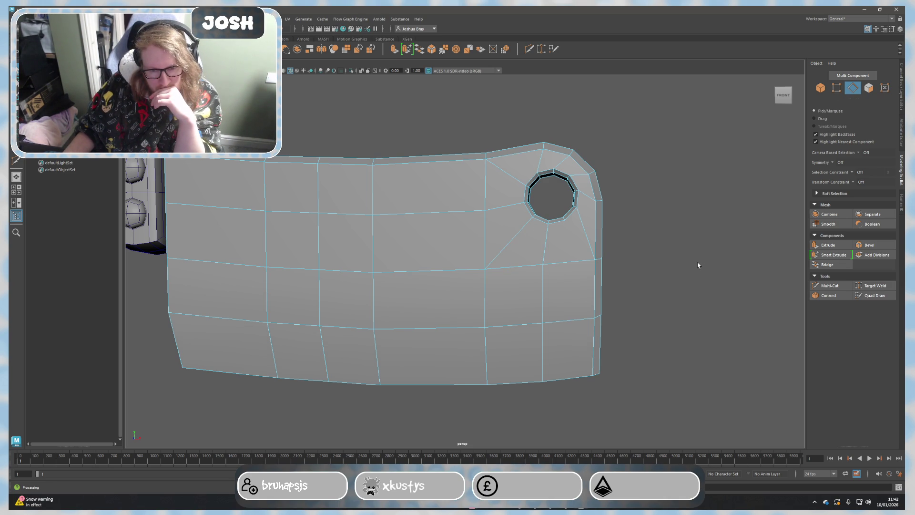
{"action": "key", "text": "F9"}
{"action": "key", "text": "F9"}
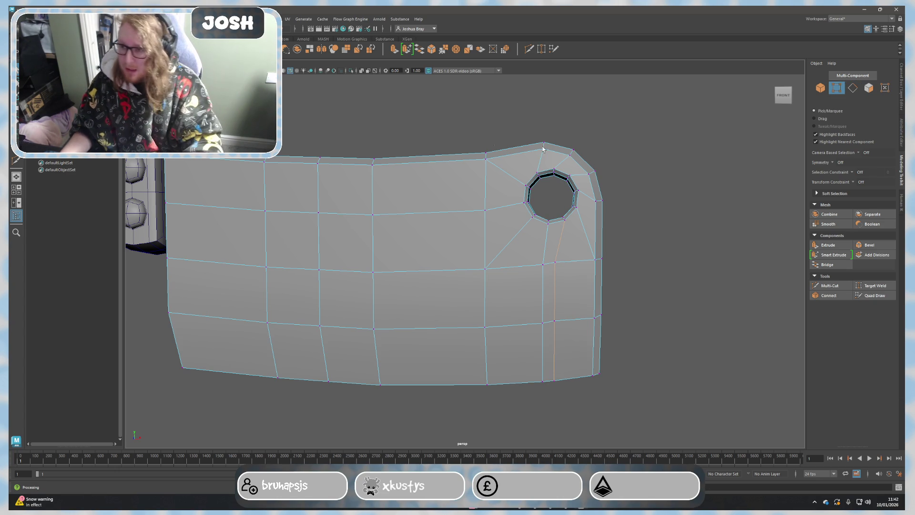
{"action": "key", "text": "Delete"}
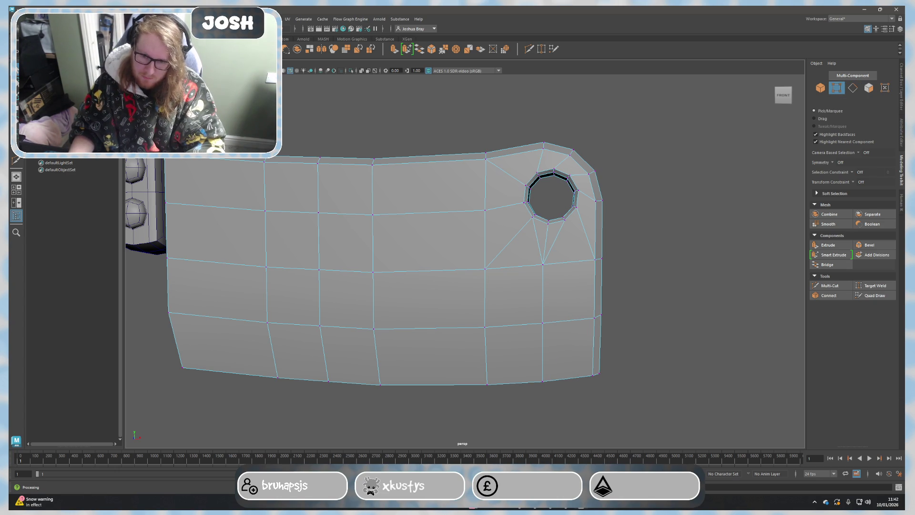
Step: Delete the extra edge below the hole and check the cleaned-up area
{"action": "right_click_drag", "start_coordinate": [507, 184], "coordinate": [514, 176]}
{"action": "left_click", "coordinate": [546, 241]}
{"action": "key", "text": "Delete"}
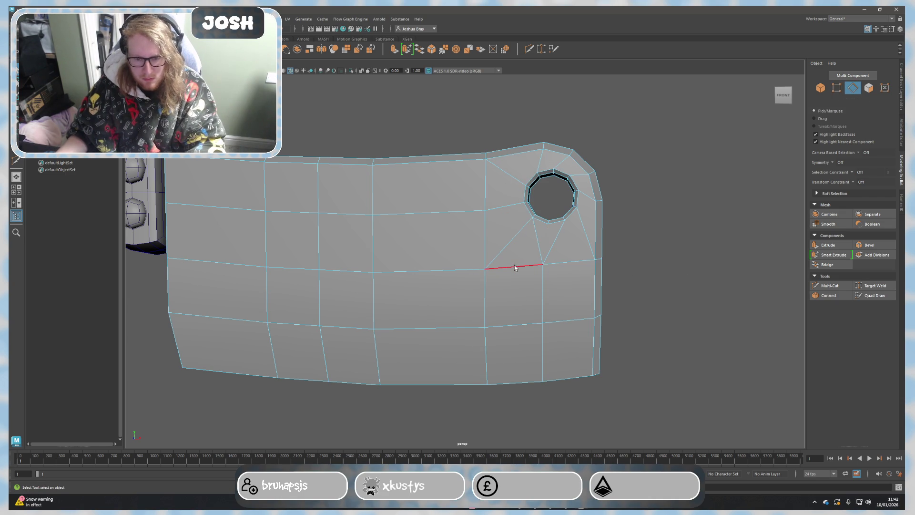
{"action": "mouse_move", "coordinate": [694, 288]}
{"action": "left_mouse_down", "text": "alt"}
{"action": "mouse_move", "coordinate": [658, 278]}
{"action": "mouse_move", "coordinate": [705, 276]}
{"action": "mouse_move", "coordinate": [658, 277]}
{"action": "left_mouse_up", "text": "alt"}
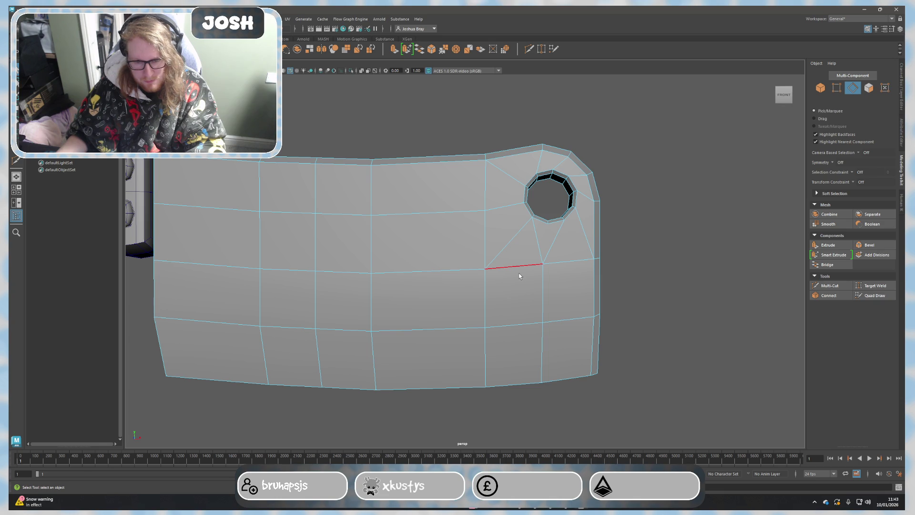
Step: On the blade's back, Multi-Cut a new edge from a hole vertex to the edge below
{"action": "scroll", "coordinate": [544, 286], "scroll_direction": "down", "scroll_amount": 3}
{"action": "mouse_move", "coordinate": [543, 288]}
{"action": "left_mouse_down", "text": "alt"}
{"action": "mouse_move", "coordinate": [596, 288]}
{"action": "mouse_move", "coordinate": [452, 299]}
{"action": "mouse_move", "coordinate": [443, 281]}
{"action": "mouse_move", "coordinate": [429, 286]}
{"action": "left_mouse_up", "text": "alt"}
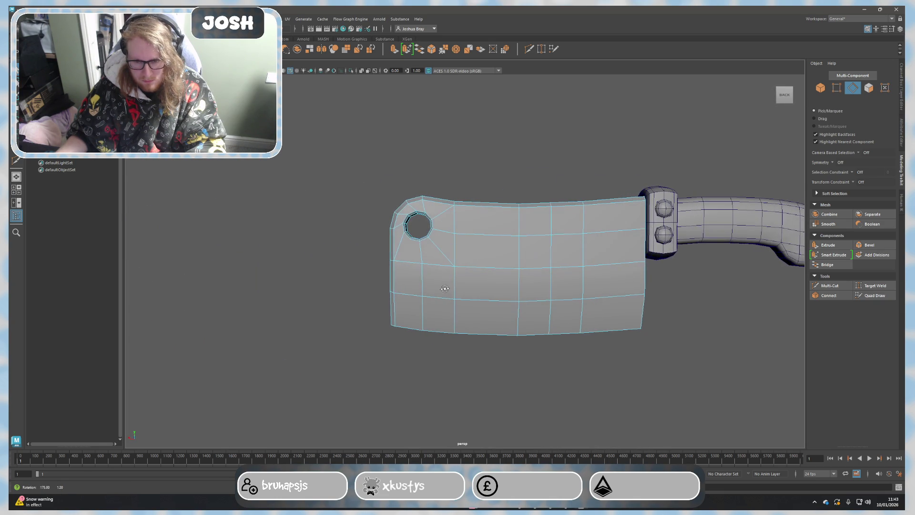
{"action": "scroll", "coordinate": [427, 286], "scroll_direction": "up", "scroll_amount": 5}
{"action": "mouse_move", "coordinate": [388, 274]}
{"action": "middle_mouse_down", "text": "alt"}
{"action": "mouse_move", "coordinate": [496, 326]}
{"action": "mouse_move", "coordinate": [536, 329]}
{"action": "middle_mouse_up", "text": "alt"}
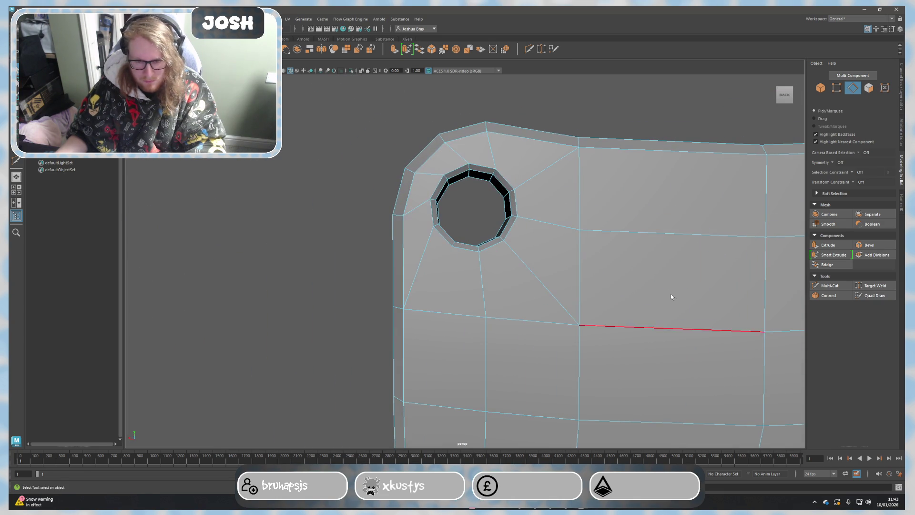
{"action": "left_click", "coordinate": [830, 286]}
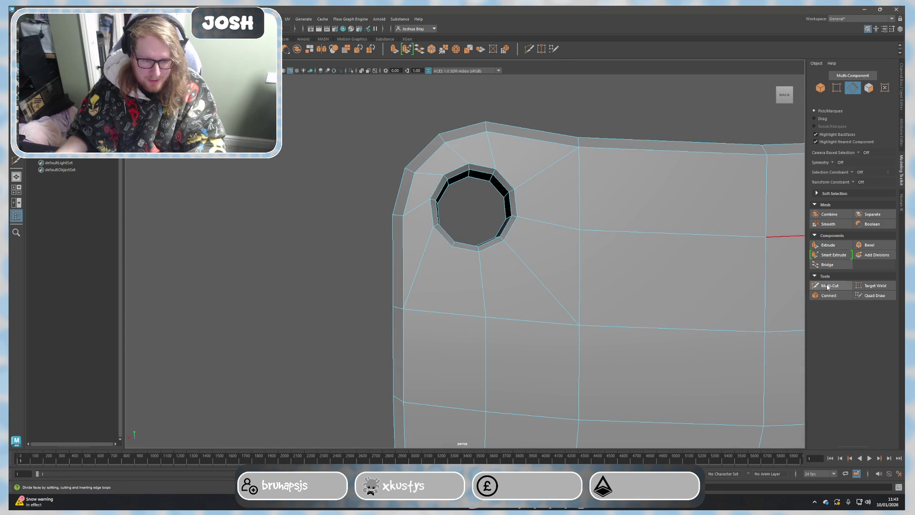
{"action": "left_click", "coordinate": [456, 253]}
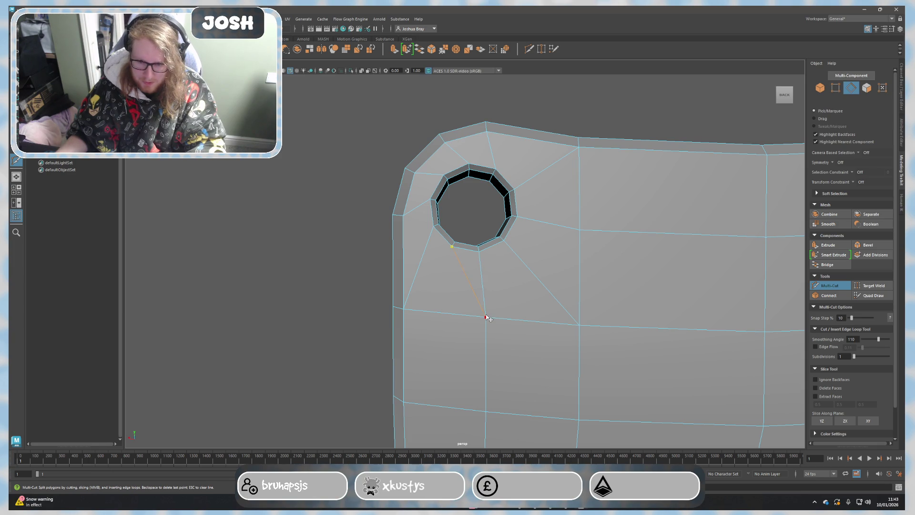
{"action": "left_click", "coordinate": [486, 317]}
{"action": "key", "text": "Return"}
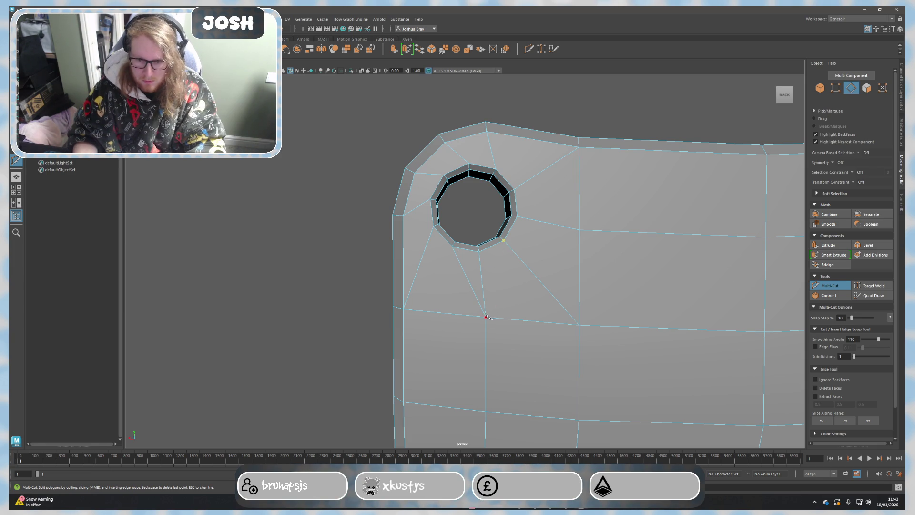
{"action": "key", "text": "q"}
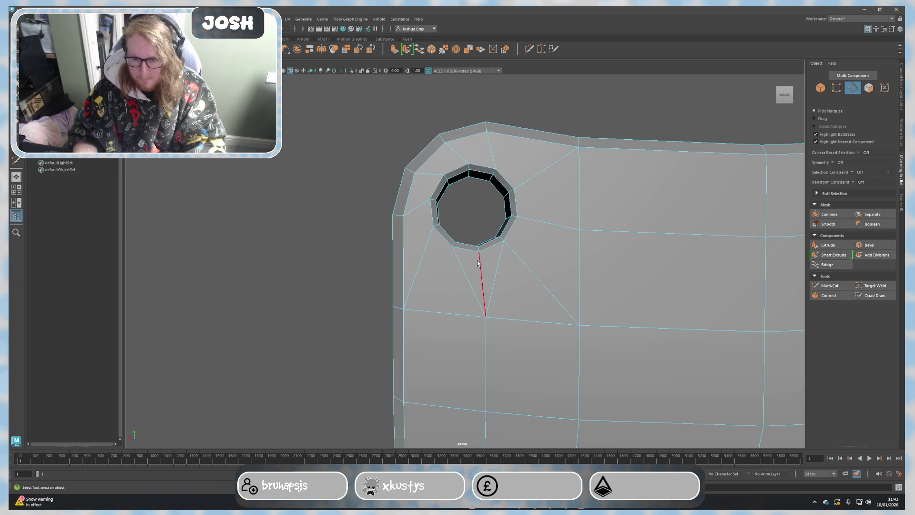
Step: Select the face rings lining the hole's inner wall, ready for rotating
{"action": "scroll", "coordinate": [557, 338], "scroll_direction": "down", "scroll_amount": 5}
{"action": "left_click", "coordinate": [511, 320]}
{"action": "mouse_move", "coordinate": [511, 321]}
{"action": "left_mouse_down", "text": "alt"}
{"action": "mouse_move", "coordinate": [477, 315]}
{"action": "mouse_move", "coordinate": [504, 321]}
{"action": "mouse_move", "coordinate": [455, 264]}
{"action": "left_mouse_up", "text": "alt"}
{"action": "scroll", "coordinate": [470, 301], "scroll_direction": "up", "scroll_amount": 4}
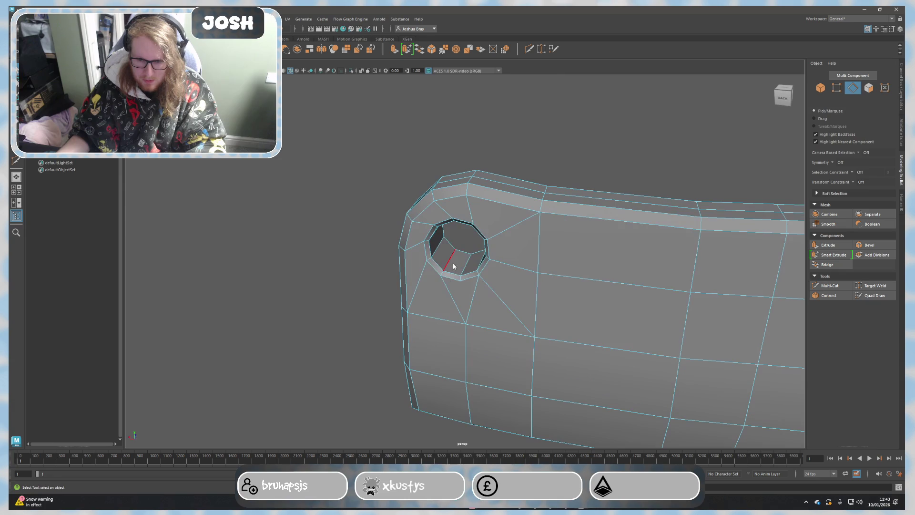
{"action": "left_click", "coordinate": [466, 262]}
{"action": "double_click", "coordinate": [467, 262]}
{"action": "mouse_move", "coordinate": [466, 296]}
{"action": "left_mouse_down", "text": "alt"}
{"action": "mouse_move", "coordinate": [485, 259]}
{"action": "mouse_move", "coordinate": [664, 259]}
{"action": "left_mouse_up", "text": "alt"}
{"action": "left_click", "coordinate": [491, 263], "text": "shift"}
{"action": "double_click", "coordinate": [477, 237], "text": "shift"}
{"action": "mouse_move", "coordinate": [476, 237]}
{"action": "left_mouse_down", "text": "alt"}
{"action": "mouse_move", "coordinate": [494, 253]}
{"action": "mouse_move", "coordinate": [469, 252]}
{"action": "left_mouse_up", "text": "alt"}
{"action": "key", "text": "e"}
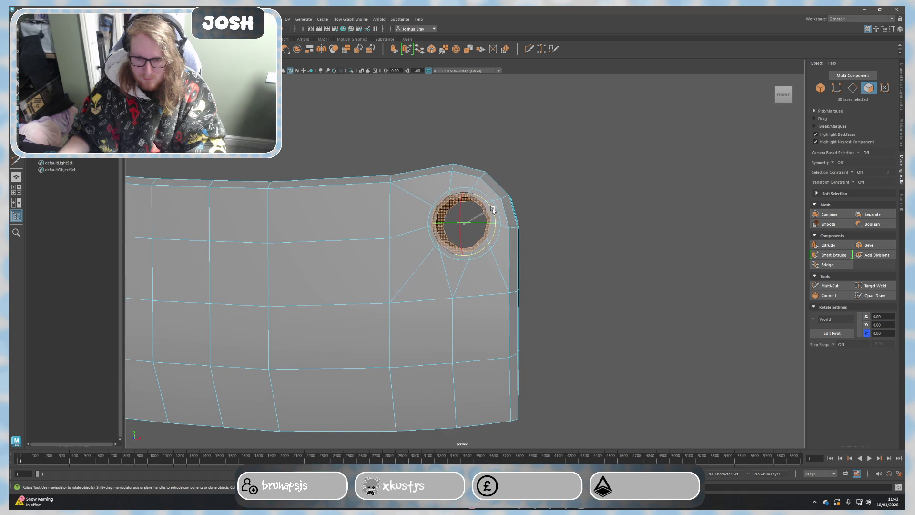
Step: Rotate the hole's inner faces slightly, then clear the selection
{"action": "left_click_drag", "start_coordinate": [494, 211], "coordinate": [495, 215]}
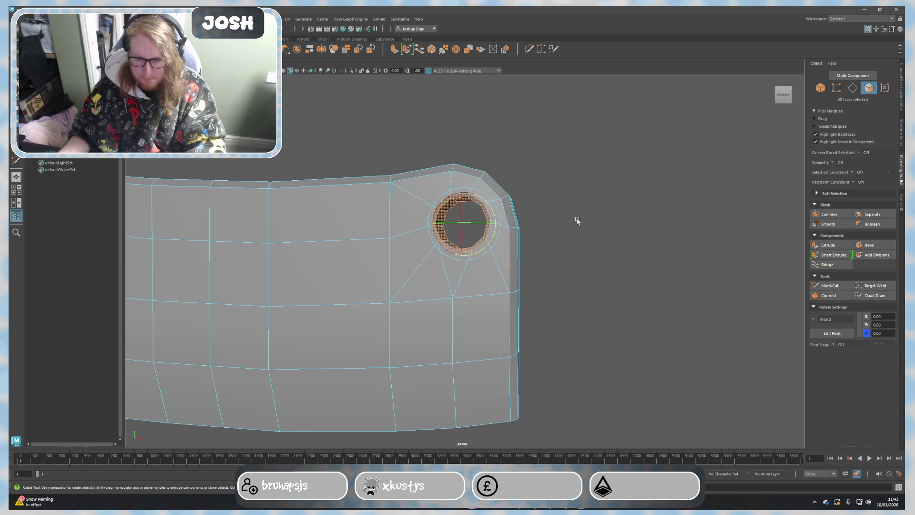
{"action": "left_click", "coordinate": [601, 208]}
{"action": "mouse_move", "coordinate": [615, 238]}
{"action": "left_mouse_down", "text": "alt"}
{"action": "mouse_move", "coordinate": [631, 255]}
{"action": "mouse_move", "coordinate": [497, 249]}
{"action": "mouse_move", "coordinate": [455, 278]}
{"action": "mouse_move", "coordinate": [605, 280]}
{"action": "mouse_move", "coordinate": [423, 243]}
{"action": "mouse_move", "coordinate": [548, 237]}
{"action": "mouse_move", "coordinate": [591, 247]}
{"action": "mouse_move", "coordinate": [639, 313]}
{"action": "mouse_move", "coordinate": [665, 325]}
{"action": "mouse_move", "coordinate": [573, 317]}
{"action": "mouse_move", "coordinate": [584, 310]}
{"action": "left_mouse_up", "text": "alt"}
{"action": "scroll", "coordinate": [494, 255], "scroll_direction": "down", "scroll_amount": 5}
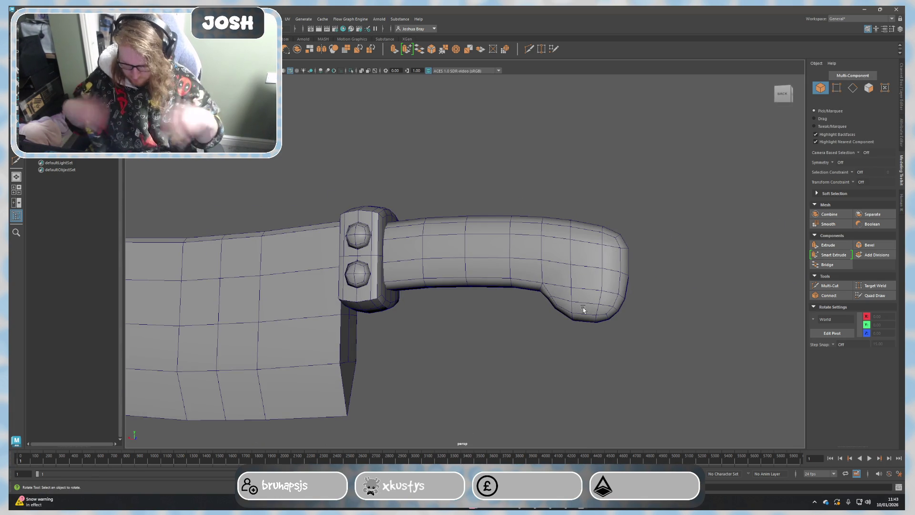
Step: Try scaling two bolster edge loops narrower, then undo the change
{"action": "left_click", "coordinate": [365, 263]}
{"action": "scroll", "coordinate": [368, 258], "scroll_direction": "up", "scroll_amount": 5}
{"action": "middle_click_drag", "start_coordinate": [364, 230], "coordinate": [306, 212], "text": "alt"}
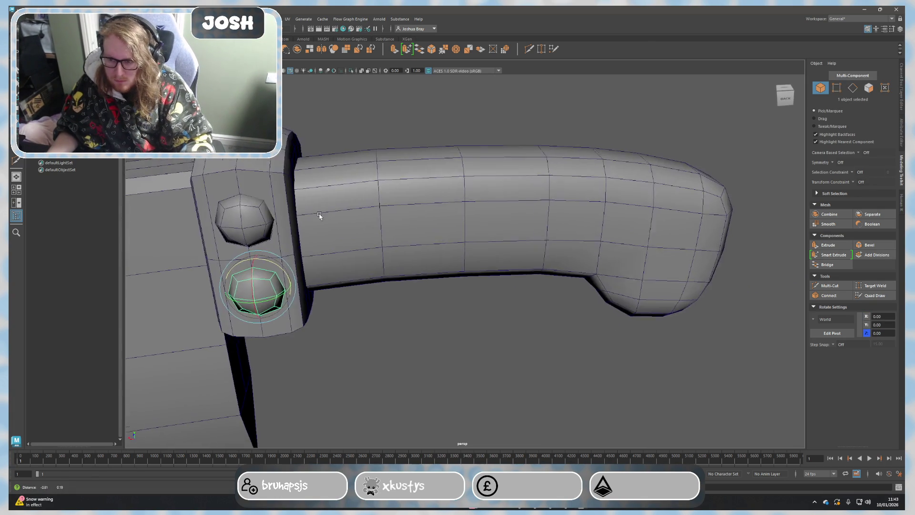
{"action": "left_click_drag", "start_coordinate": [305, 212], "coordinate": [267, 210], "text": "alt"}
{"action": "right_click_drag", "start_coordinate": [296, 224], "coordinate": [269, 224]}
{"action": "double_click", "coordinate": [334, 214]}
{"action": "double_click", "coordinate": [263, 200], "text": "shift"}
{"action": "key", "text": "r"}
{"action": "mouse_move", "coordinate": [270, 244]}
{"action": "left_mouse_down"}
{"action": "mouse_move", "coordinate": [282, 245]}
{"action": "mouse_move", "coordinate": [303, 185]}
{"action": "left_mouse_up"}
{"action": "key", "text": "ctrl+z"}
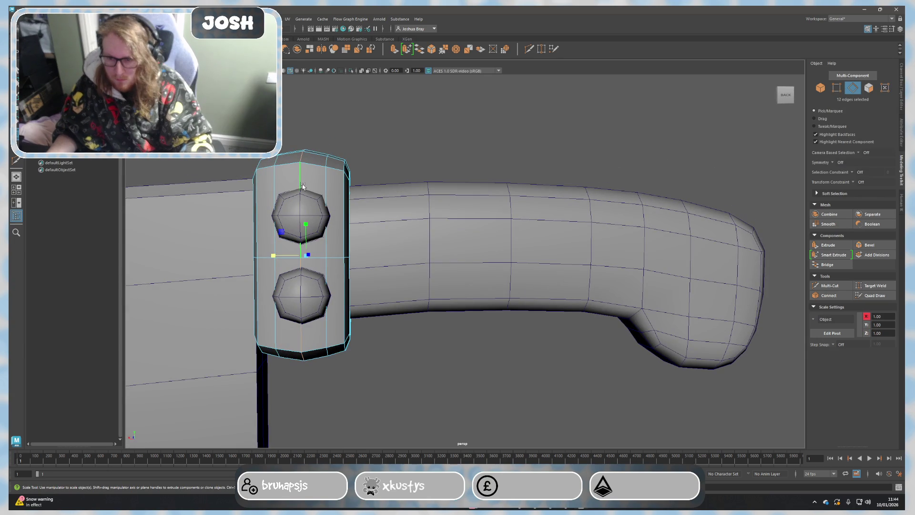
Step: Select the bolster's vertices and scale them on X to about 0.813
{"action": "right_click_drag", "start_coordinate": [304, 185], "coordinate": [279, 187]}
{"action": "scroll", "coordinate": [279, 186], "scroll_direction": "down", "scroll_amount": 4}
{"action": "left_click_drag", "start_coordinate": [265, 142], "coordinate": [465, 362]}
{"action": "right_click_drag", "start_coordinate": [357, 236], "coordinate": [348, 215]}
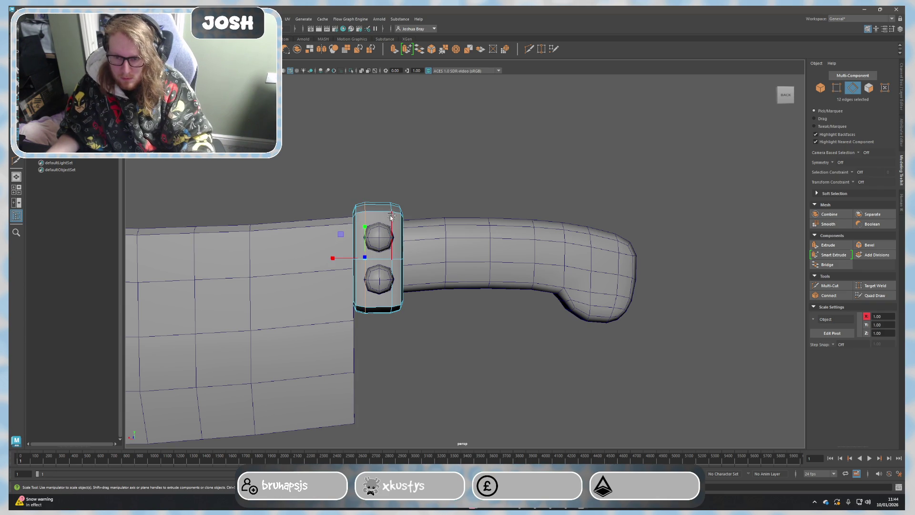
{"action": "mouse_move", "coordinate": [355, 252]}
{"action": "left_mouse_down"}
{"action": "mouse_move", "coordinate": [363, 267]}
{"action": "mouse_move", "coordinate": [382, 239]}
{"action": "mouse_move", "coordinate": [465, 225]}
{"action": "left_mouse_up"}
{"action": "left_click", "coordinate": [383, 236]}
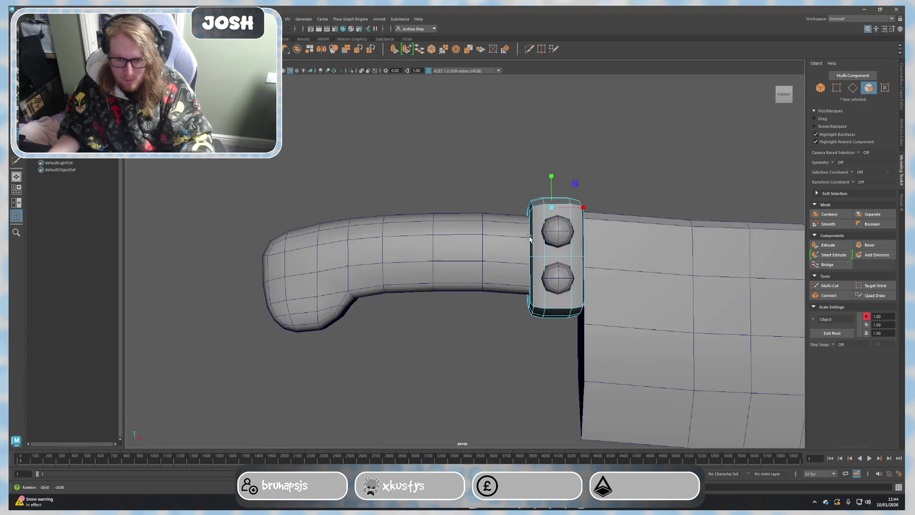
{"action": "key", "text": "F8"}
Step: Orbit to view the handle end-on, briefly selecting and deselecting the handle
{"action": "scroll", "coordinate": [438, 179], "scroll_direction": "down", "scroll_amount": 5}
{"action": "mouse_move", "coordinate": [425, 254]}
{"action": "left_mouse_down", "text": "alt"}
{"action": "mouse_move", "coordinate": [519, 296]}
{"action": "mouse_move", "coordinate": [499, 260]}
{"action": "left_mouse_up", "text": "alt"}
{"action": "scroll", "coordinate": [499, 257], "scroll_direction": "up", "scroll_amount": 5}
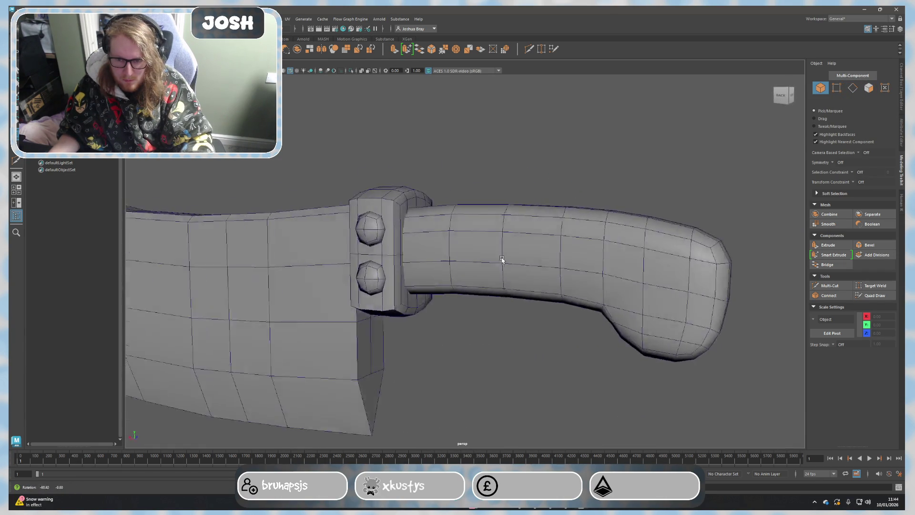
{"action": "mouse_move", "coordinate": [389, 257]}
{"action": "left_mouse_down", "text": "alt"}
{"action": "mouse_move", "coordinate": [419, 258]}
{"action": "mouse_move", "coordinate": [505, 307]}
{"action": "mouse_move", "coordinate": [473, 284]}
{"action": "mouse_move", "coordinate": [342, 288]}
{"action": "mouse_move", "coordinate": [491, 310]}
{"action": "left_mouse_up", "text": "alt"}
{"action": "scroll", "coordinate": [343, 290], "scroll_direction": "down", "scroll_amount": 4}
{"action": "key", "text": "r"}
{"action": "left_click", "coordinate": [472, 273]}
{"action": "left_click", "coordinate": [466, 357]}
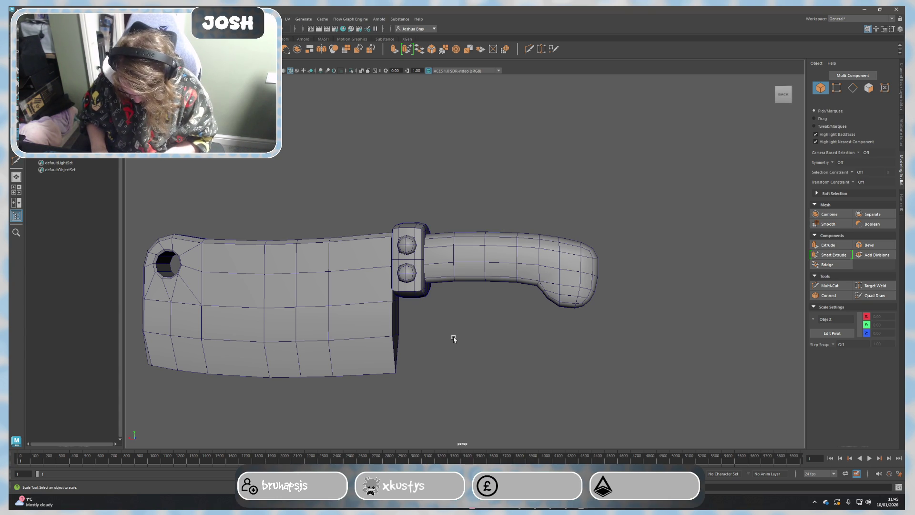
{"action": "mouse_move", "coordinate": [454, 336]}
{"action": "left_mouse_down", "text": "alt"}
{"action": "mouse_move", "coordinate": [444, 378]}
{"action": "mouse_move", "coordinate": [485, 382]}
{"action": "mouse_move", "coordinate": [493, 362]}
{"action": "mouse_move", "coordinate": [435, 391]}
{"action": "mouse_move", "coordinate": [444, 378]}
{"action": "mouse_move", "coordinate": [513, 384]}
{"action": "mouse_move", "coordinate": [462, 342]}
{"action": "mouse_move", "coordinate": [456, 315]}
{"action": "mouse_move", "coordinate": [473, 323]}
{"action": "left_mouse_up", "text": "alt"}
{"action": "scroll", "coordinate": [458, 379], "scroll_direction": "down", "scroll_amount": 5}
{"action": "scroll", "coordinate": [437, 387], "scroll_direction": "up", "scroll_amount": 5}
{"action": "left_click", "coordinate": [441, 308]}
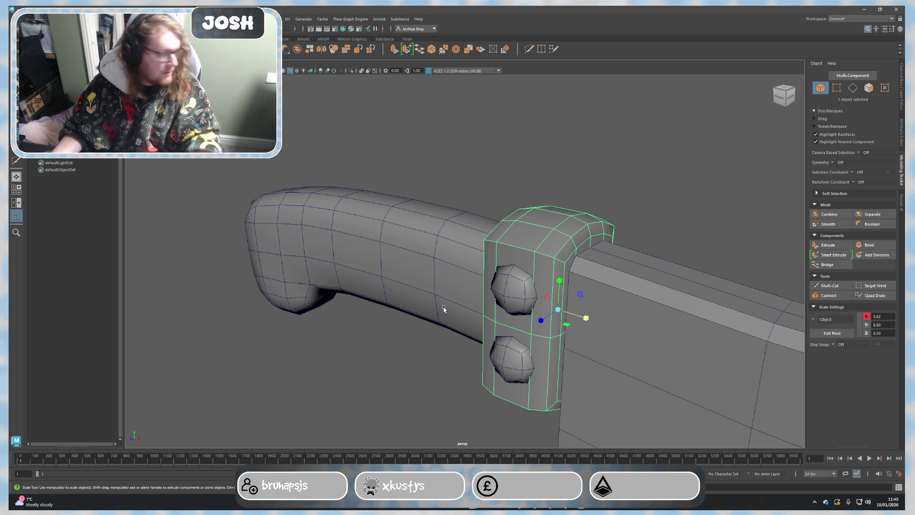
{"action": "mouse_move", "coordinate": [573, 244]}
{"action": "left_mouse_down", "text": "alt"}
{"action": "mouse_move", "coordinate": [444, 231]}
{"action": "mouse_move", "coordinate": [448, 237]}
{"action": "left_mouse_up", "text": "alt"}
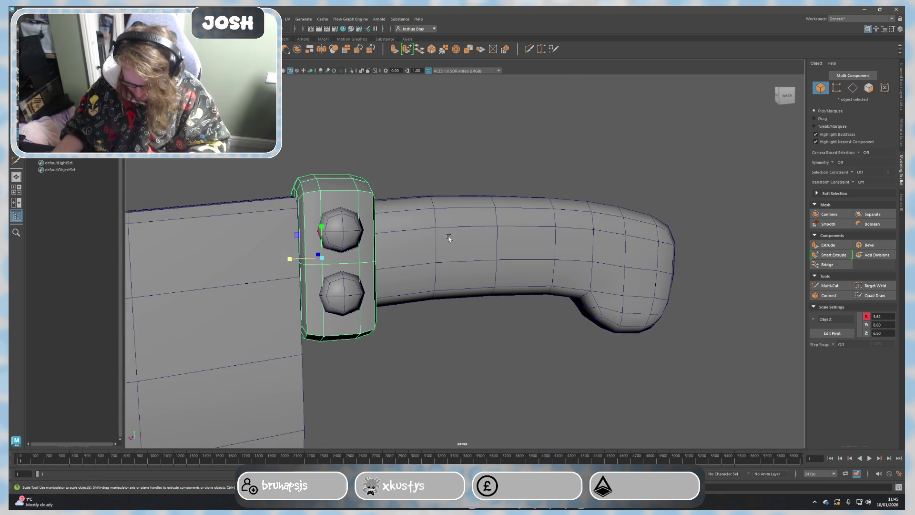
Step: Pick a handle edge loop for moving, then return to object mode and deselect the handle
{"action": "left_click_drag", "start_coordinate": [448, 237], "coordinate": [447, 213], "text": "alt"}
{"action": "right_click_drag", "start_coordinate": [447, 213], "coordinate": [422, 213]}
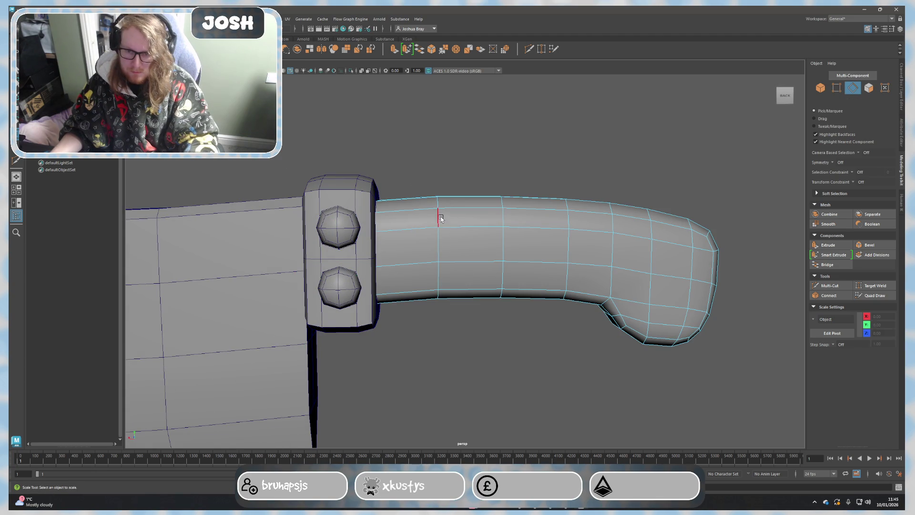
{"action": "double_click", "coordinate": [439, 218]}
{"action": "key", "text": "w"}
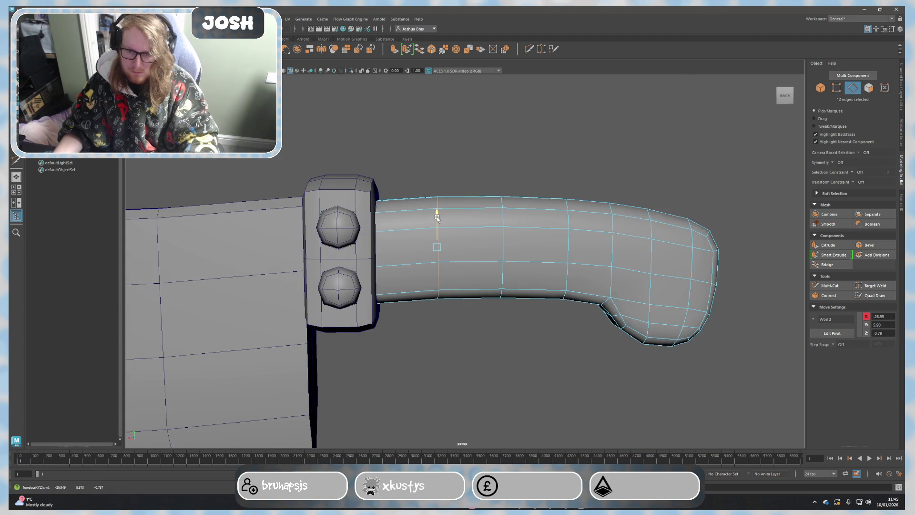
{"action": "key", "text": "F8"}
{"action": "mouse_move", "coordinate": [519, 203]}
{"action": "left_mouse_down", "text": "alt"}
{"action": "mouse_move", "coordinate": [520, 245]}
{"action": "mouse_move", "coordinate": [612, 270]}
{"action": "mouse_move", "coordinate": [593, 280]}
{"action": "mouse_move", "coordinate": [477, 241]}
{"action": "mouse_move", "coordinate": [490, 230]}
{"action": "mouse_move", "coordinate": [494, 194]}
{"action": "mouse_move", "coordinate": [491, 248]}
{"action": "mouse_move", "coordinate": [455, 273]}
{"action": "mouse_move", "coordinate": [441, 301]}
{"action": "left_mouse_up", "text": "alt"}
{"action": "left_click", "coordinate": [606, 288]}
{"action": "scroll", "coordinate": [456, 273], "scroll_direction": "down", "scroll_amount": 5}
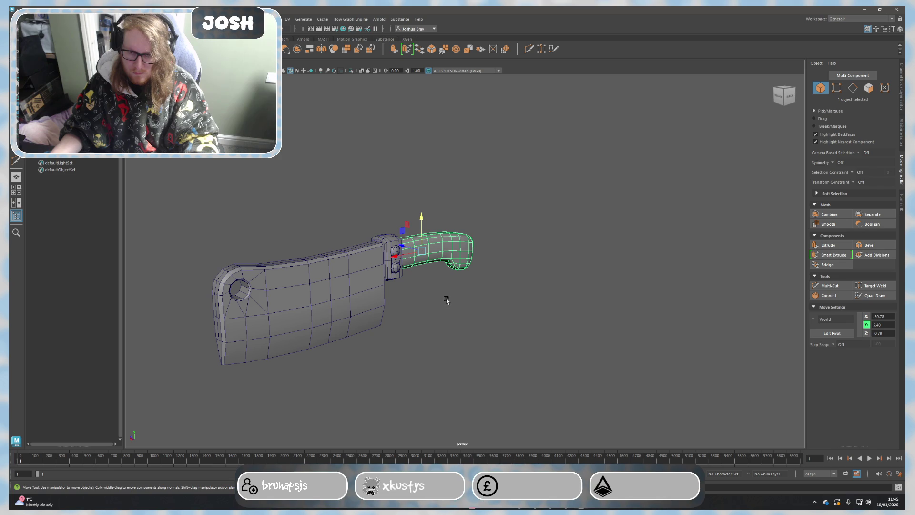
{"action": "scroll", "coordinate": [448, 299], "scroll_direction": "up", "scroll_amount": 5}
{"action": "left_click", "coordinate": [444, 300]}
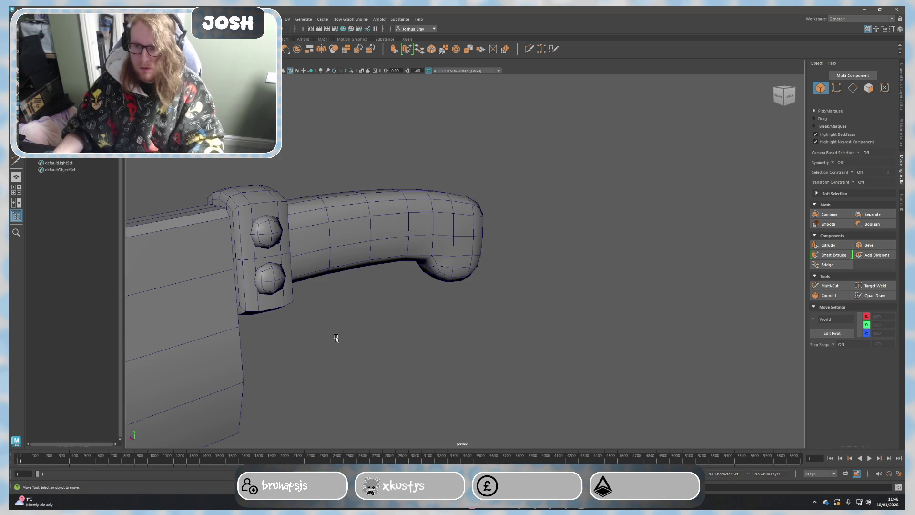
Step: Create a polygon torus and move it along X beside the handle end
{"action": "left_click", "coordinate": [394, 253]}
{"action": "mouse_move", "coordinate": [395, 254]}
{"action": "left_mouse_down", "text": "alt"}
{"action": "mouse_move", "coordinate": [429, 317]}
{"action": "mouse_move", "coordinate": [407, 334]}
{"action": "mouse_move", "coordinate": [387, 331]}
{"action": "left_mouse_up", "text": "alt"}
{"action": "left_click_drag", "start_coordinate": [192, 267], "coordinate": [521, 286]}
{"action": "right_click_drag", "start_coordinate": [521, 286], "coordinate": [548, 312], "text": "alt"}
{"action": "middle_click_drag", "start_coordinate": [548, 313], "coordinate": [421, 312], "text": "alt"}
Step: Rotate the torus, enlarge it into a big ring, and move it onto the knife
{"action": "key", "text": "e"}
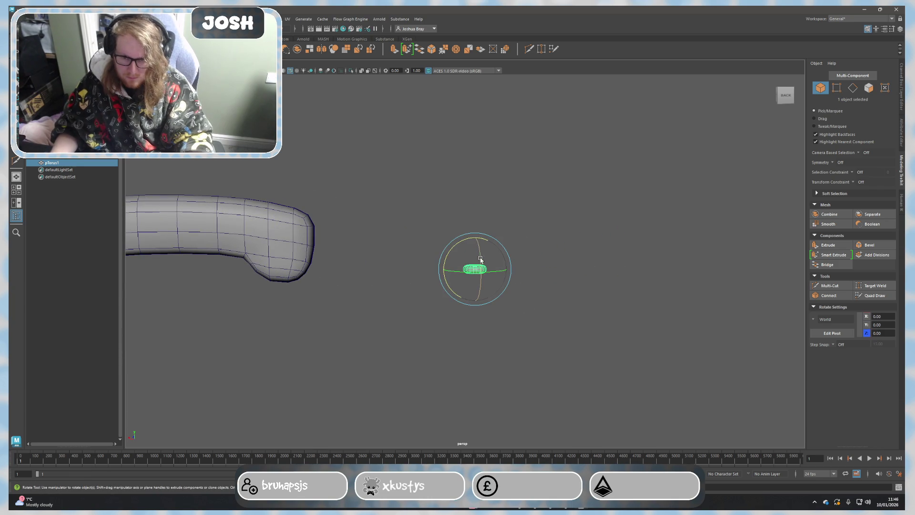
{"action": "left_click_drag", "start_coordinate": [482, 286], "coordinate": [499, 284]}
{"action": "scroll", "coordinate": [497, 290], "scroll_direction": "up", "scroll_amount": 2}
{"action": "middle_click_drag", "start_coordinate": [497, 289], "coordinate": [410, 298], "text": "alt"}
{"action": "scroll", "coordinate": [410, 298], "scroll_direction": "up", "scroll_amount": 3}
{"action": "scroll", "coordinate": [396, 291], "scroll_direction": "down", "scroll_amount": 5}
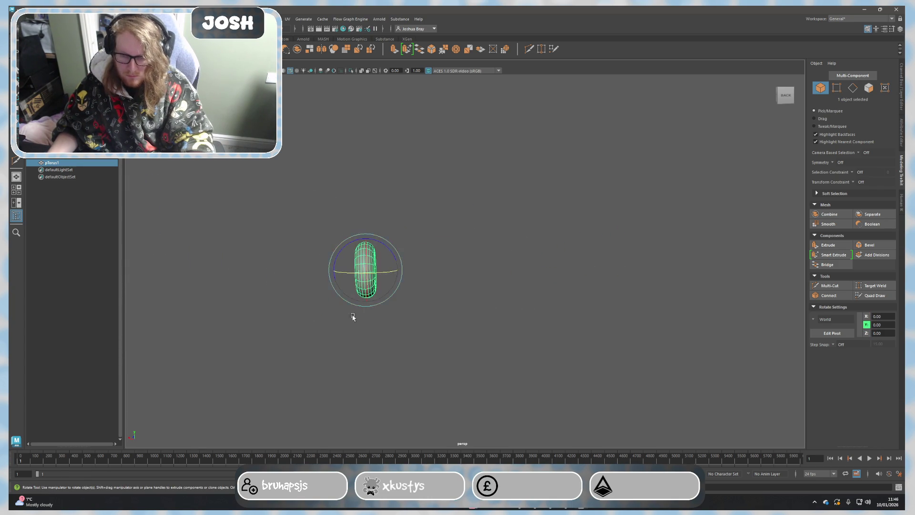
{"action": "key", "text": "r"}
{"action": "mouse_move", "coordinate": [445, 264]}
{"action": "left_mouse_down"}
{"action": "mouse_move", "coordinate": [507, 264]}
{"action": "mouse_move", "coordinate": [484, 280]}
{"action": "left_mouse_up"}
{"action": "key", "text": "w"}
{"action": "left_click_drag", "start_coordinate": [436, 255], "coordinate": [350, 255]}
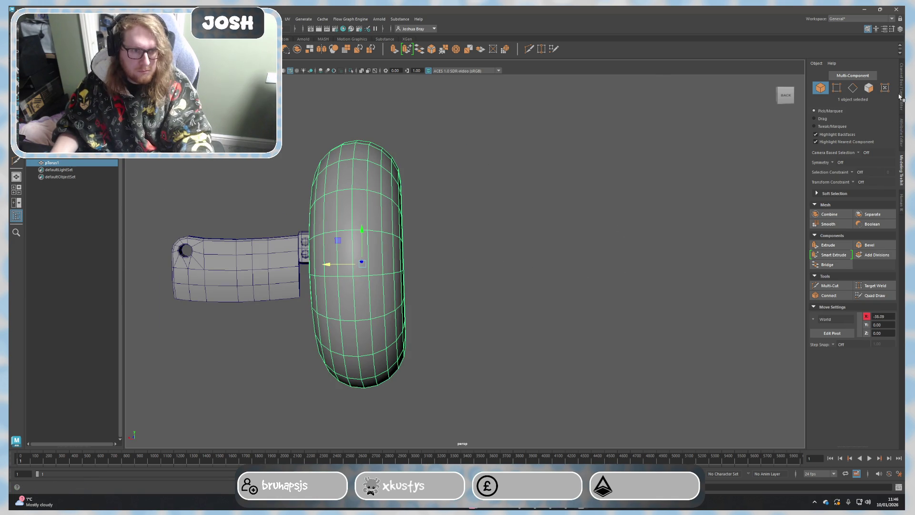
Step: Set the torus's Rotate X and Rotate Y to 90 in the Channel Box
{"action": "key", "text": "ctrl+a"}
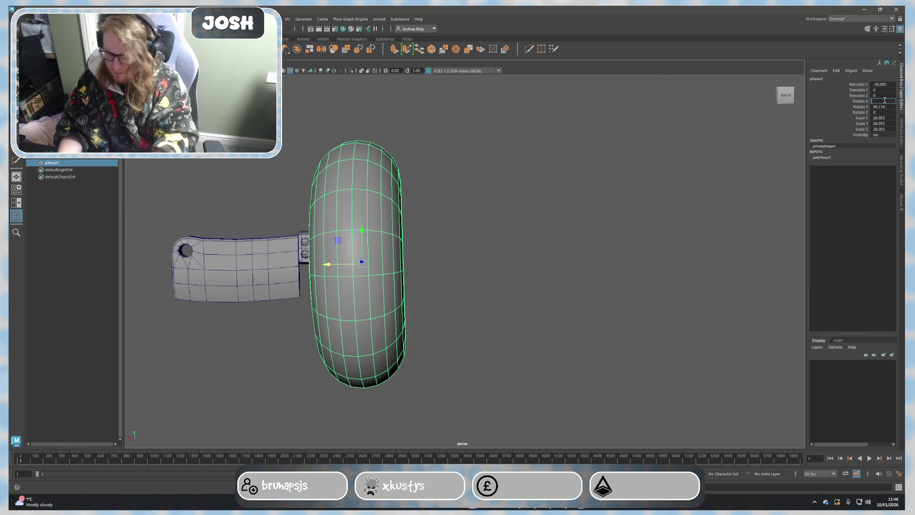
{"action": "type", "text": "90"}
{"action": "key", "text": "Return"}
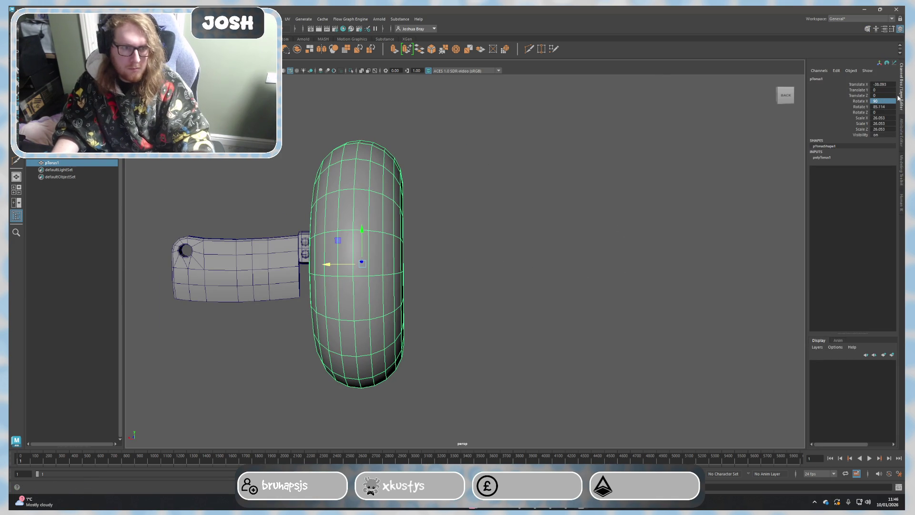
{"action": "double_click", "coordinate": [883, 106]}
{"action": "type", "text": "90"}
{"action": "key", "text": "Return"}
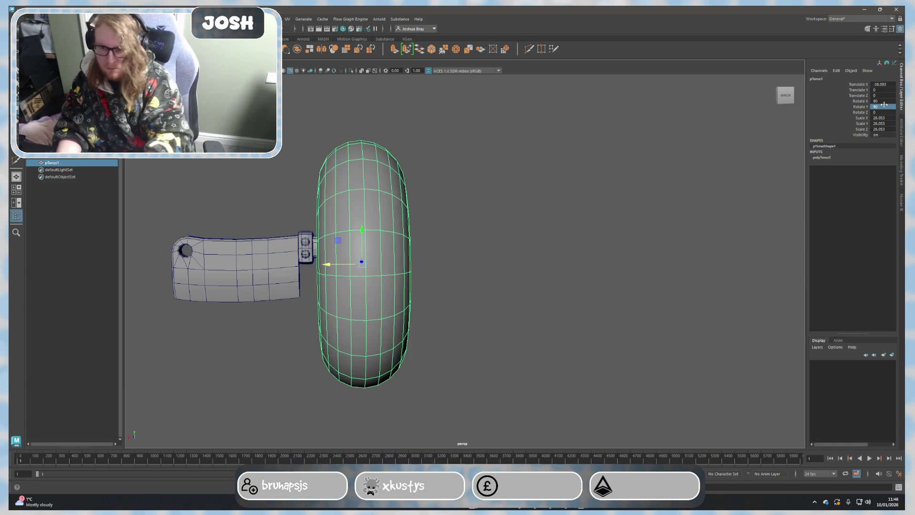
Step: Set polyTorus1 Subdivisions Height to 5, then select one torus face
{"action": "scroll", "coordinate": [307, 254], "scroll_direction": "up", "scroll_amount": 4}
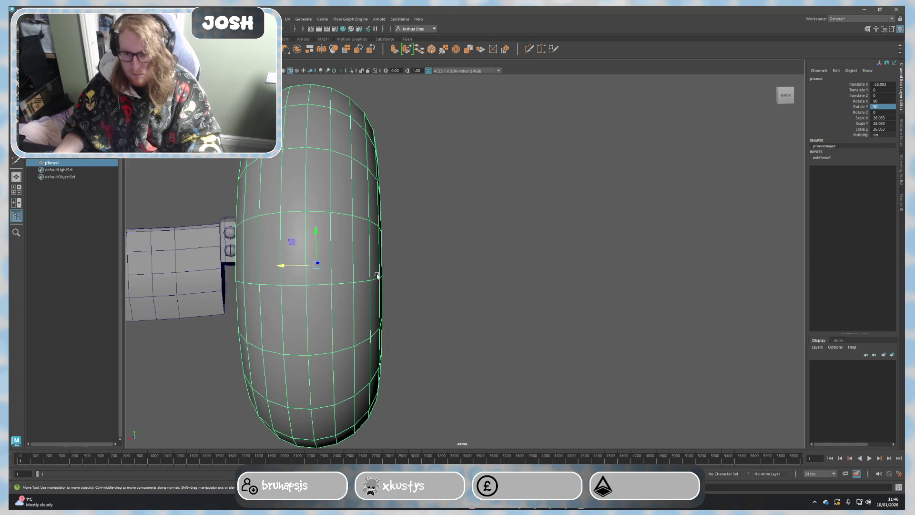
{"action": "left_click", "coordinate": [828, 159]}
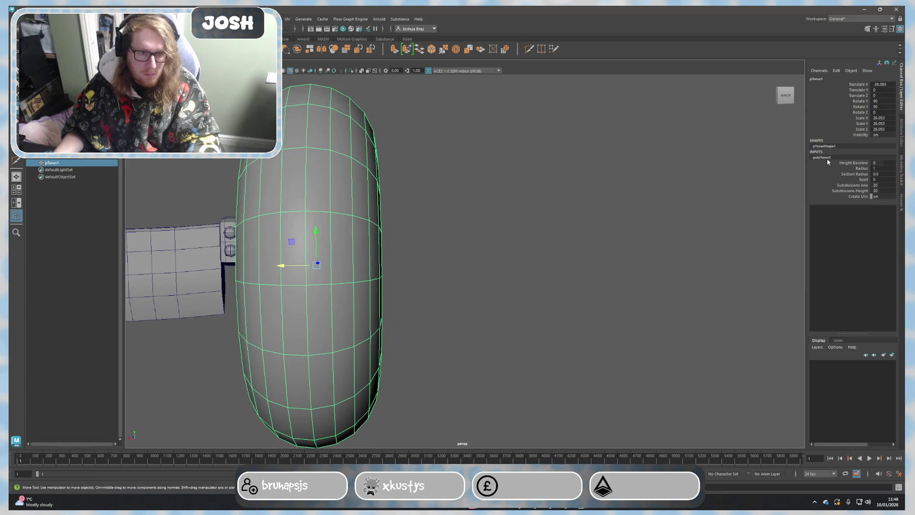
{"action": "key", "text": "Return"}
{"action": "key", "text": "ctrl+z"}
{"action": "double_click", "coordinate": [879, 190]}
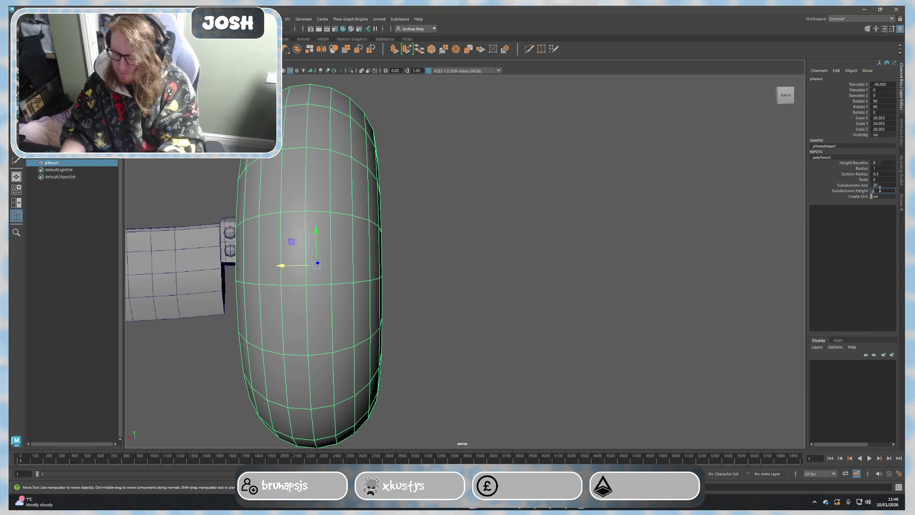
{"action": "type", "text": "6"}
{"action": "key", "text": "Return"}
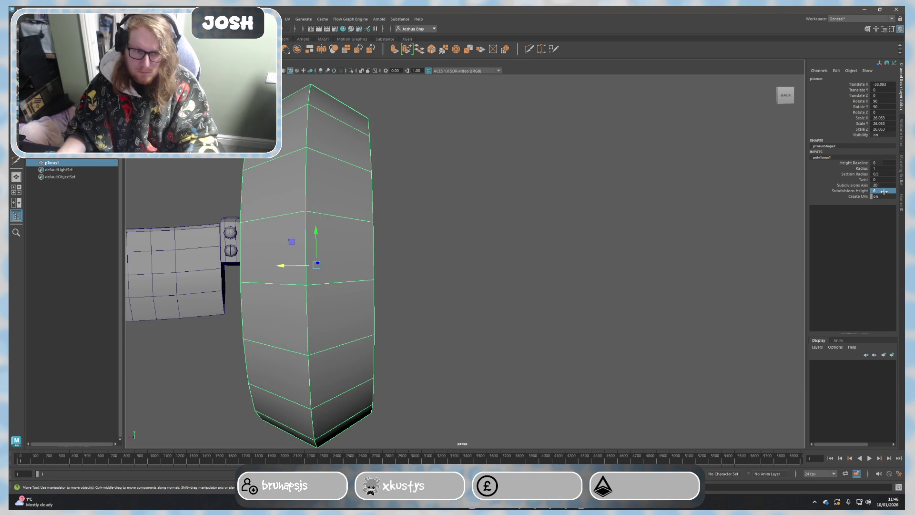
{"action": "type", "text": "5"}
{"action": "key", "text": "Return"}
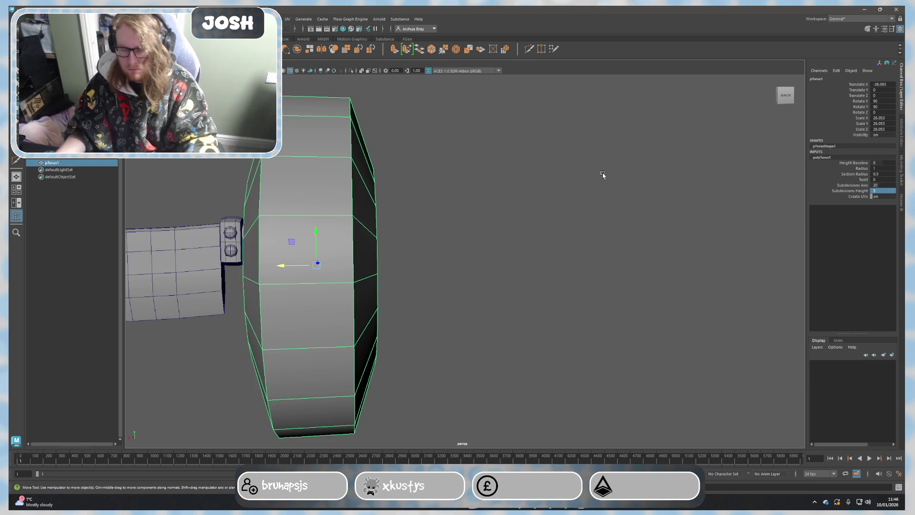
{"action": "key", "text": "F11"}
{"action": "left_click_drag", "start_coordinate": [437, 256], "coordinate": [316, 235], "text": "alt"}
{"action": "left_click", "coordinate": [317, 236]}
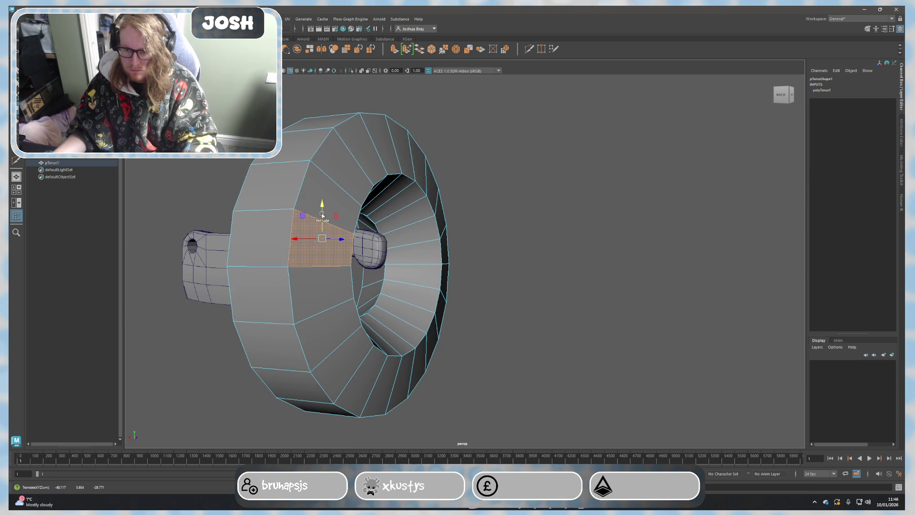
Step: Delete the selected torus faces to leave an open band, then return to object mode
{"action": "left_click", "coordinate": [339, 196], "text": "shift"}
{"action": "mouse_move", "coordinate": [427, 234]}
{"action": "left_mouse_down", "text": "alt"}
{"action": "mouse_move", "coordinate": [403, 285]}
{"action": "mouse_move", "coordinate": [404, 269]}
{"action": "mouse_move", "coordinate": [449, 306]}
{"action": "mouse_move", "coordinate": [515, 272]}
{"action": "left_mouse_up", "text": "alt"}
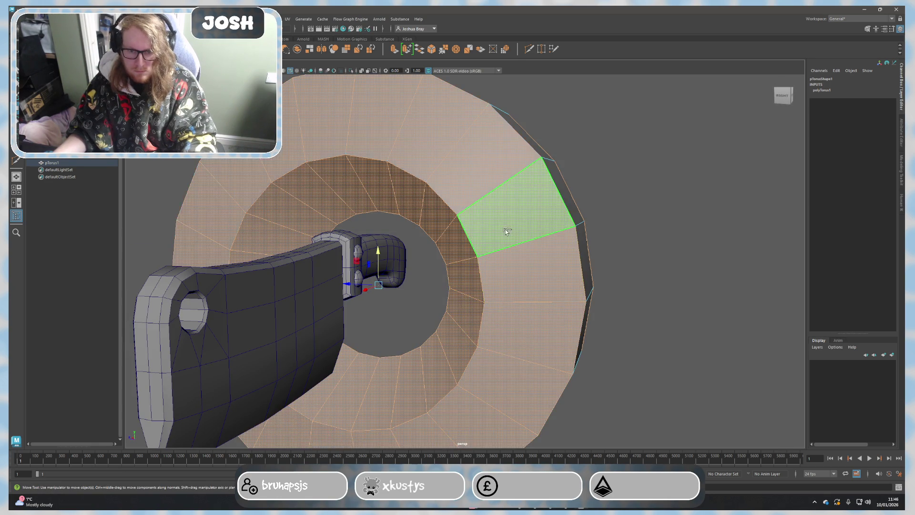
{"action": "scroll", "coordinate": [506, 230], "scroll_direction": "down", "scroll_amount": 5}
{"action": "mouse_move", "coordinate": [505, 230]}
{"action": "left_mouse_down", "text": "alt"}
{"action": "mouse_move", "coordinate": [518, 299]}
{"action": "mouse_move", "coordinate": [398, 263]}
{"action": "mouse_move", "coordinate": [329, 262]}
{"action": "left_mouse_up", "text": "alt"}
{"action": "key", "text": "Delete"}
{"action": "key", "text": "F8"}
Step: Reduce the torus's Y stretch and move it onto the handle, shrinking it toward handle size
{"action": "key", "text": "r"}
{"action": "scroll", "coordinate": [348, 265], "scroll_direction": "up", "scroll_amount": 5}
{"action": "mouse_move", "coordinate": [399, 277]}
{"action": "left_mouse_down"}
{"action": "mouse_move", "coordinate": [425, 277]}
{"action": "mouse_move", "coordinate": [351, 270]}
{"action": "left_mouse_up"}
{"action": "key", "text": "w"}
{"action": "mouse_move", "coordinate": [369, 238]}
{"action": "left_mouse_down"}
{"action": "mouse_move", "coordinate": [368, 209]}
{"action": "mouse_move", "coordinate": [367, 218]}
{"action": "left_mouse_up"}
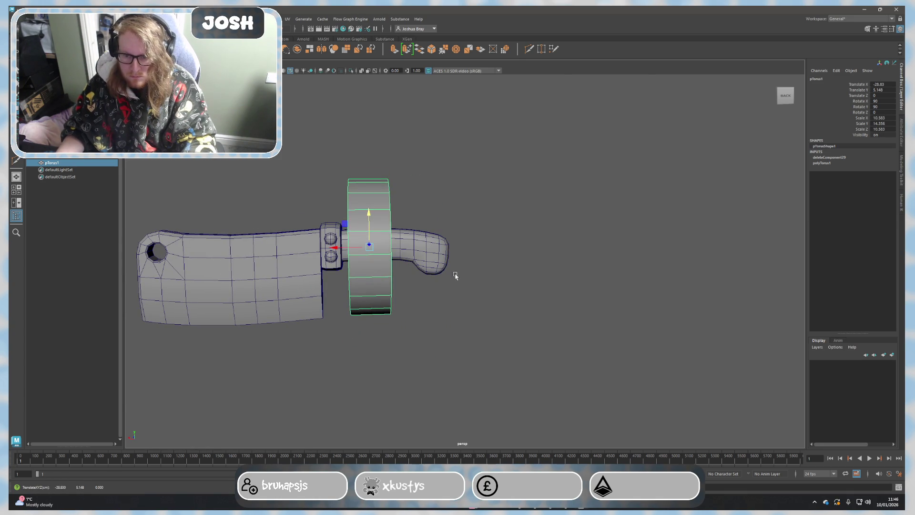
{"action": "scroll", "coordinate": [429, 286], "scroll_direction": "up", "scroll_amount": 5}
{"action": "mouse_move", "coordinate": [423, 300]}
{"action": "left_mouse_down", "text": "alt"}
{"action": "mouse_move", "coordinate": [321, 280]}
{"action": "mouse_move", "coordinate": [384, 291]}
{"action": "mouse_move", "coordinate": [304, 264]}
{"action": "mouse_move", "coordinate": [386, 334]}
{"action": "mouse_move", "coordinate": [404, 324]}
{"action": "left_mouse_up", "text": "alt"}
{"action": "key", "text": "r"}
Step: Apply Deform > ShrinkWrap with the handle selected and scale the wrapped handle down
{"action": "left_click", "coordinate": [399, 297]}
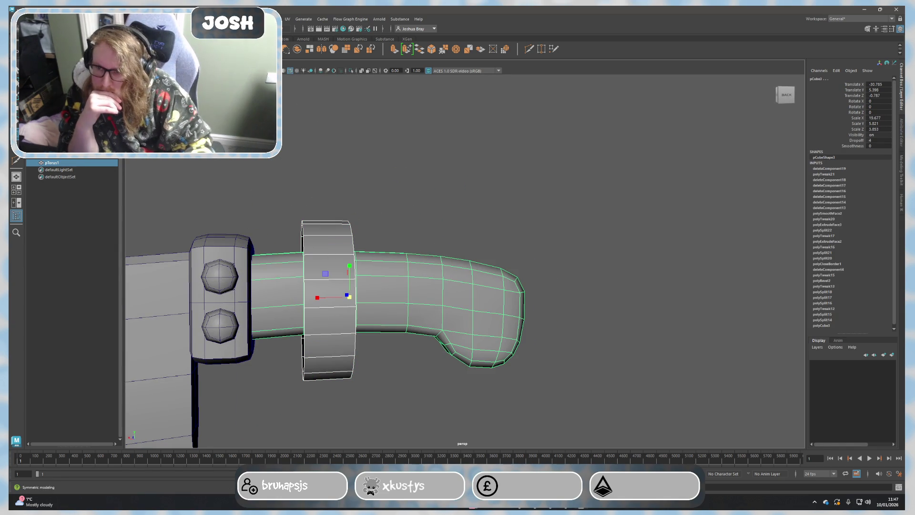
{"action": "left_click", "coordinate": [273, 19]}
{"action": "left_click", "coordinate": [288, 109]}
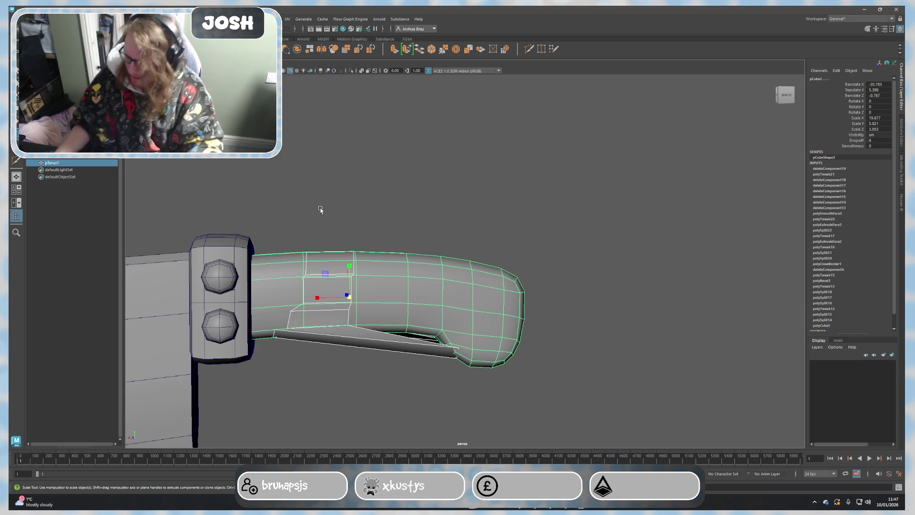
{"action": "left_click_drag", "start_coordinate": [348, 296], "coordinate": [288, 296]}
Step: Shrink the torus ring further and raise it to sit around the handle
{"action": "left_click", "coordinate": [339, 246]}
{"action": "mouse_move", "coordinate": [375, 315]}
{"action": "left_mouse_down", "text": "alt"}
{"action": "mouse_move", "coordinate": [330, 286]}
{"action": "mouse_move", "coordinate": [329, 274]}
{"action": "mouse_move", "coordinate": [295, 301]}
{"action": "left_mouse_up", "text": "alt"}
{"action": "key", "text": "w"}
{"action": "key", "text": "r"}
{"action": "key", "text": "w"}
{"action": "left_click_drag", "start_coordinate": [312, 271], "coordinate": [315, 265]}
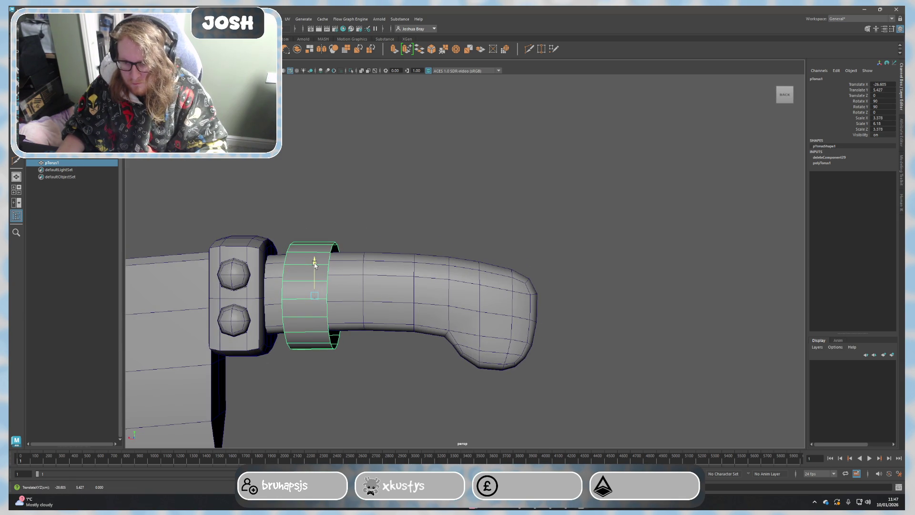
Step: Check the ring's attributes, then apply Mesh > Smooth to the torus ring
{"action": "left_click", "coordinate": [901, 138]}
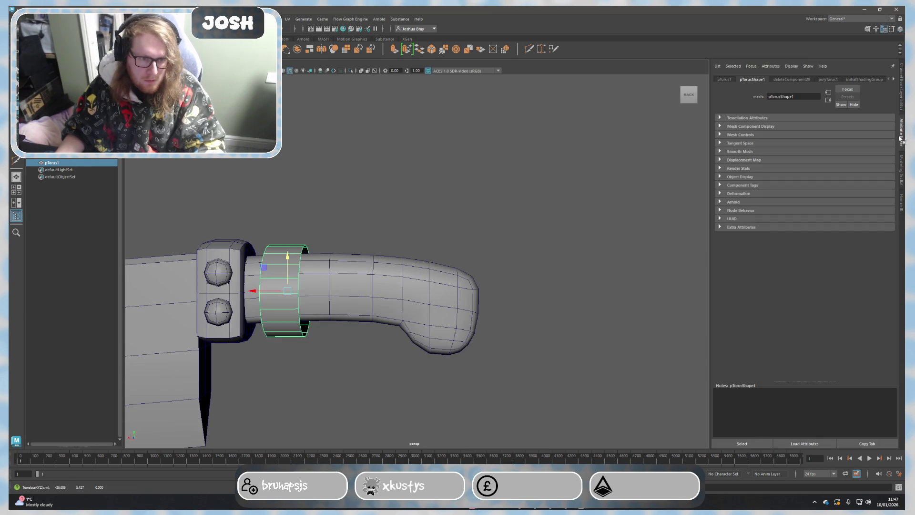
{"action": "left_click", "coordinate": [902, 114]}
{"action": "left_click", "coordinate": [901, 172]}
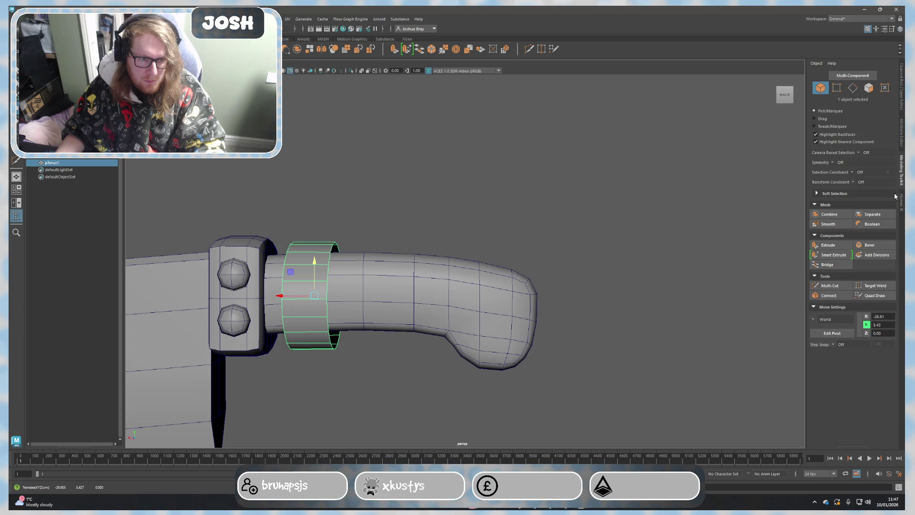
{"action": "left_click", "coordinate": [841, 226]}
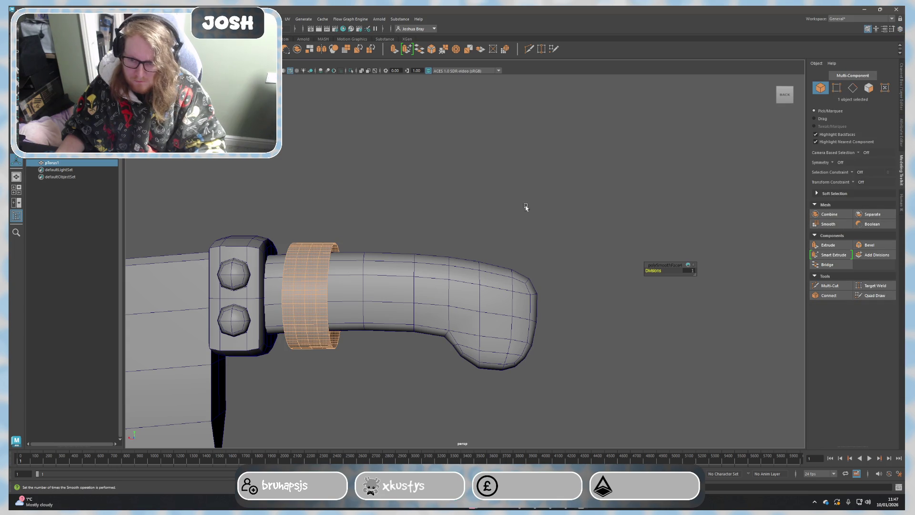
Step: Shrink-wrap the band onto the handle, then undo to restore the band and handle selection
{"action": "left_click", "coordinate": [364, 286], "text": "shift"}
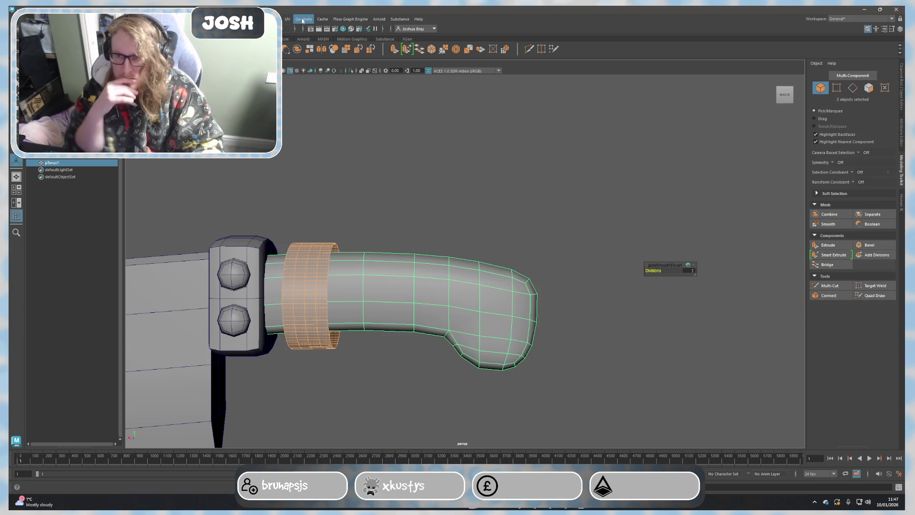
{"action": "left_click", "coordinate": [274, 19]}
{"action": "left_click", "coordinate": [293, 109]}
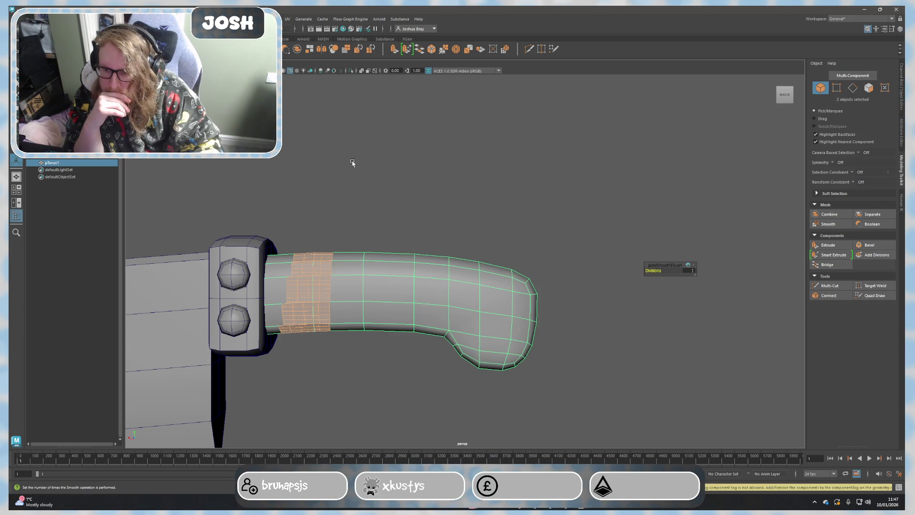
{"action": "left_click", "coordinate": [374, 190]}
{"action": "left_click_drag", "start_coordinate": [366, 247], "coordinate": [388, 251], "text": "alt"}
{"action": "scroll", "coordinate": [388, 251], "scroll_direction": "up", "scroll_amount": 3}
{"action": "key", "text": "ctrl+z"}
Step: Undo the stray smooth on both meshes and smooth only pTorus1 into a denser mesh
{"action": "left_click_drag", "start_coordinate": [266, 220], "coordinate": [432, 214], "text": "alt"}
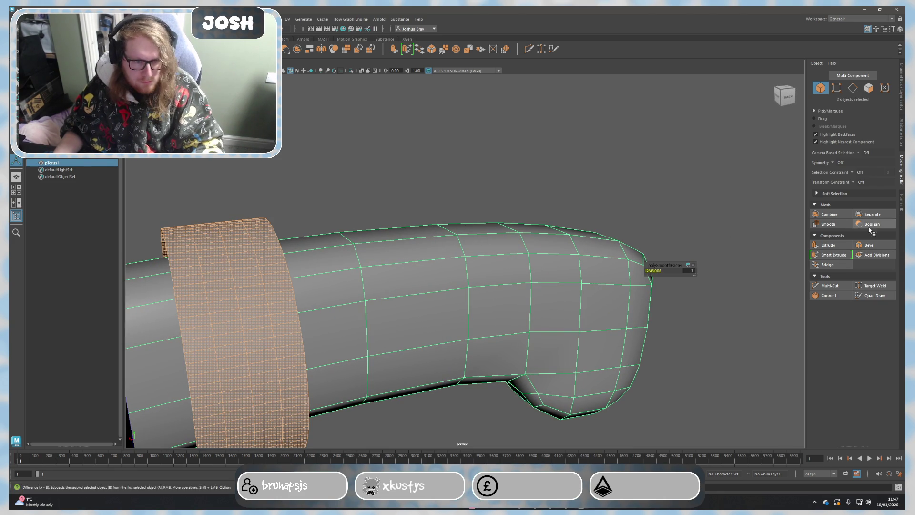
{"action": "left_click", "coordinate": [832, 227]}
{"action": "key", "text": "ctrl+z"}
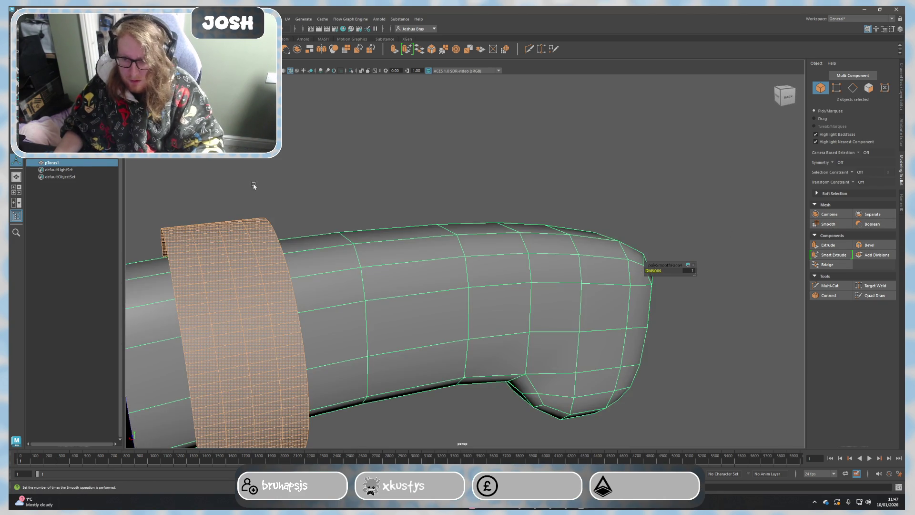
{"action": "left_click", "coordinate": [240, 204]}
{"action": "left_click", "coordinate": [242, 233]}
{"action": "left_click", "coordinate": [828, 224]}
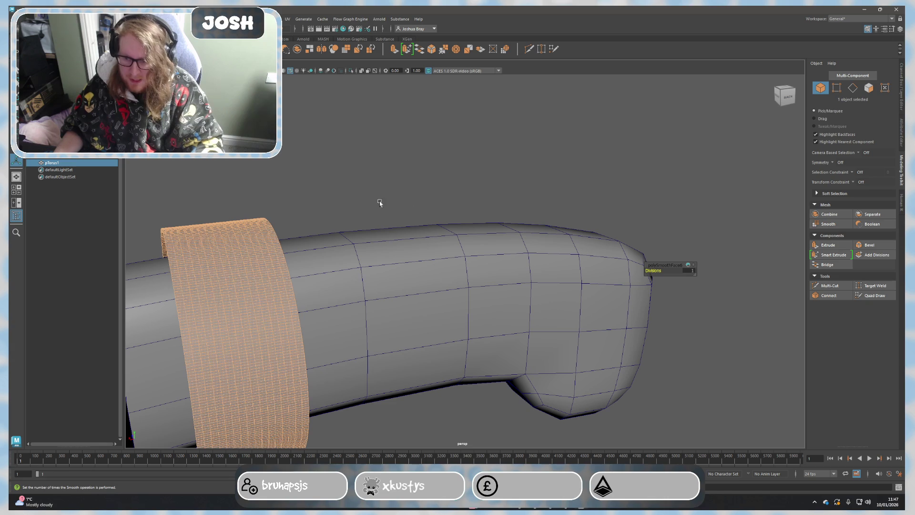
Step: Select the ring and handle body, open the Deform menu, then reselect only the ring
{"action": "right_click_drag", "start_coordinate": [395, 183], "coordinate": [395, 183]}
{"action": "right_click_drag", "start_coordinate": [257, 215], "coordinate": [247, 183]}
{"action": "left_click", "coordinate": [345, 277], "text": "shift"}
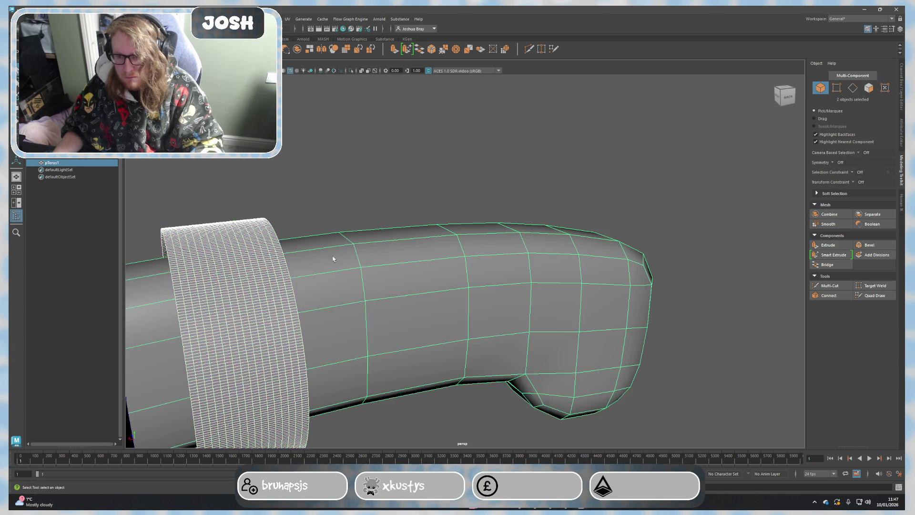
{"action": "left_click", "coordinate": [237, 19]}
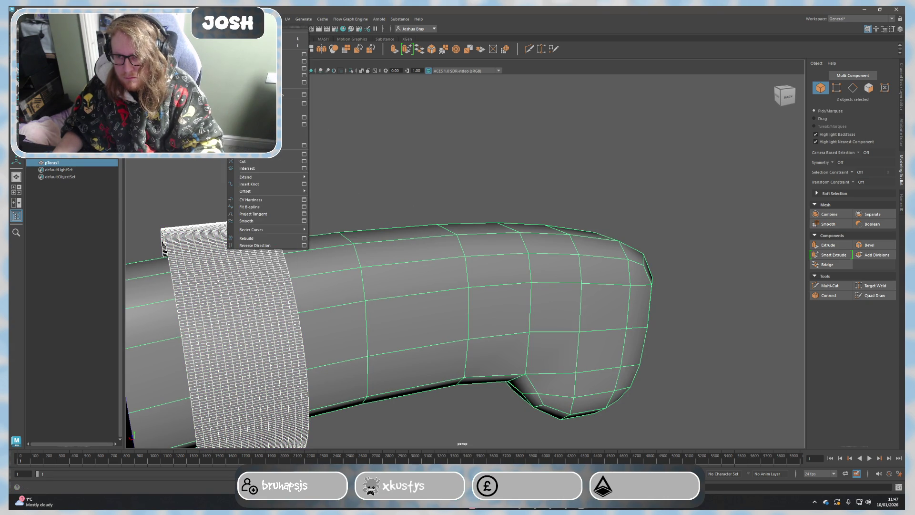
{"action": "left_click", "coordinate": [272, 19]}
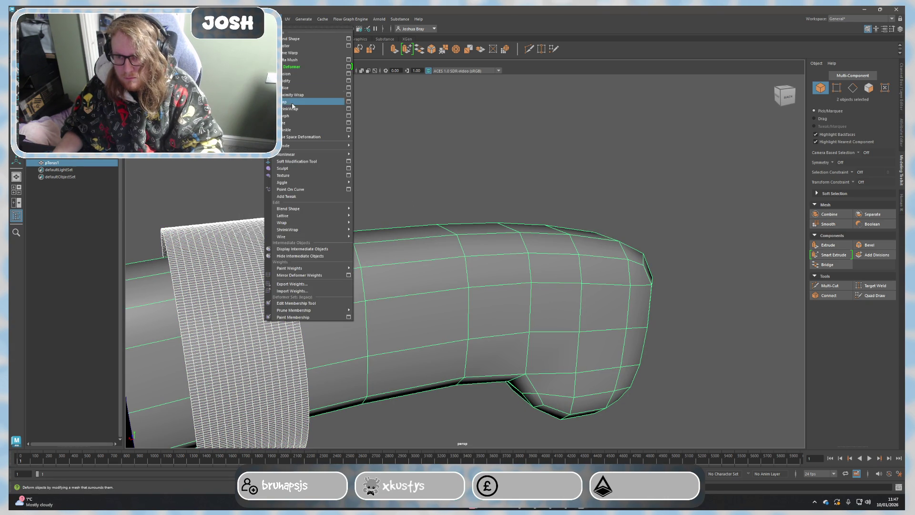
{"action": "mouse_move", "coordinate": [305, 157]}
{"action": "left_mouse_down", "text": "alt"}
{"action": "mouse_move", "coordinate": [311, 168]}
{"action": "mouse_move", "coordinate": [248, 191]}
{"action": "mouse_move", "coordinate": [288, 200]}
{"action": "left_mouse_up", "text": "alt"}
{"action": "left_click", "coordinate": [317, 210]}
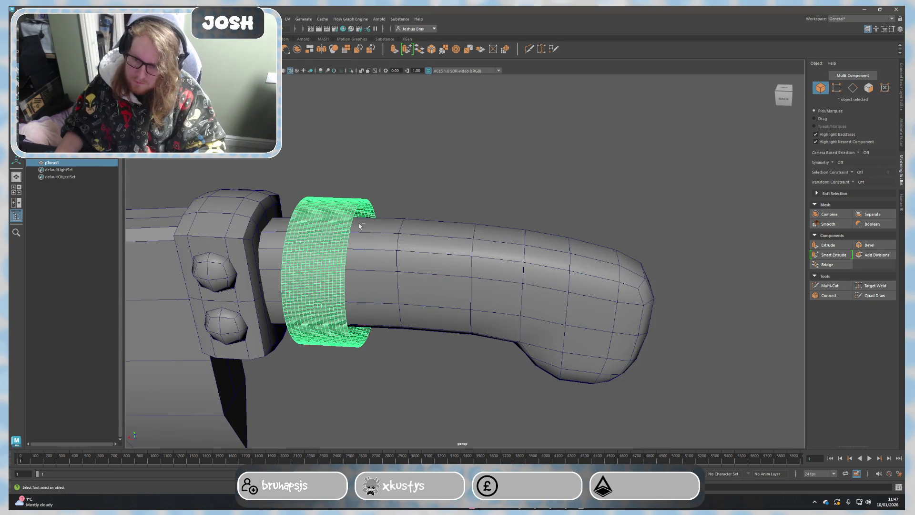
Step: Revert the ring to its coarse low-poly shape and start selecting its edges
{"action": "key", "text": "F8"}
{"action": "key", "text": "1"}
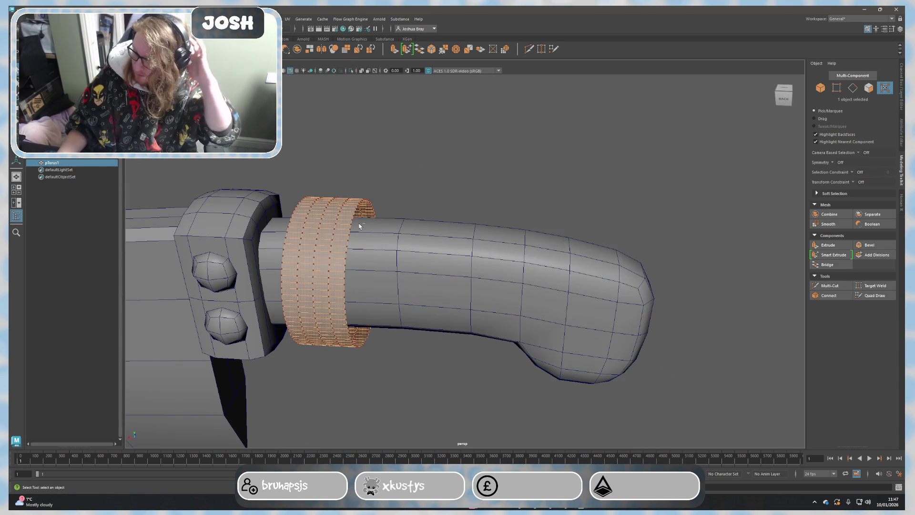
{"action": "left_click_drag", "start_coordinate": [438, 216], "coordinate": [438, 220], "text": "alt"}
{"action": "right_click_drag", "start_coordinate": [377, 238], "coordinate": [352, 245]}
{"action": "left_click", "coordinate": [336, 265]}
{"action": "left_click", "coordinate": [353, 217], "text": "shift"}
Step: Select more ring edges from around the handle, including a view down the handle
{"action": "mouse_move", "coordinate": [354, 217]}
{"action": "left_mouse_down", "text": "alt"}
{"action": "mouse_move", "coordinate": [515, 247]}
{"action": "mouse_move", "coordinate": [506, 189]}
{"action": "left_mouse_up", "text": "alt"}
{"action": "left_click", "coordinate": [506, 189], "text": "shift"}
{"action": "left_click", "coordinate": [538, 214], "text": "shift"}
{"action": "left_click", "coordinate": [559, 253], "text": "shift"}
{"action": "mouse_move", "coordinate": [558, 253]}
{"action": "left_mouse_down", "text": "alt"}
{"action": "mouse_move", "coordinate": [613, 276]}
{"action": "mouse_move", "coordinate": [602, 252]}
{"action": "left_mouse_up", "text": "alt"}
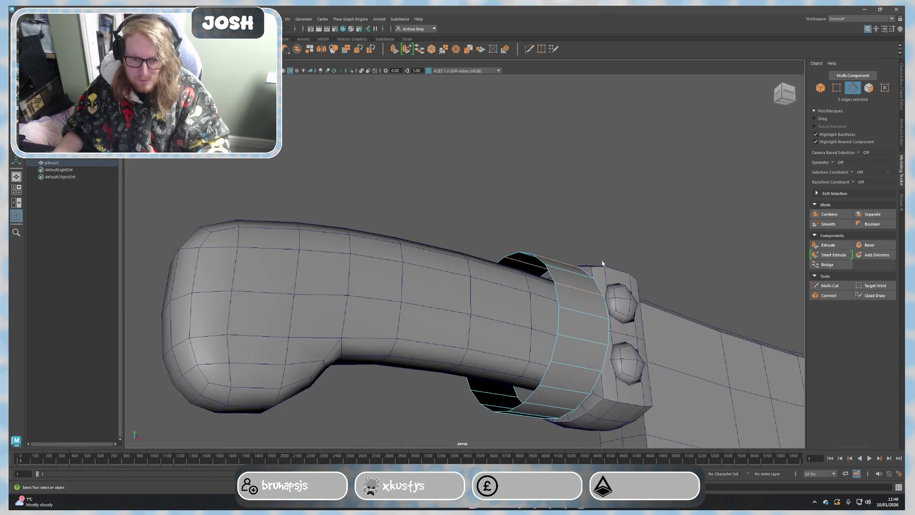
{"action": "left_click_drag", "start_coordinate": [574, 375], "coordinate": [576, 237], "text": "alt"}
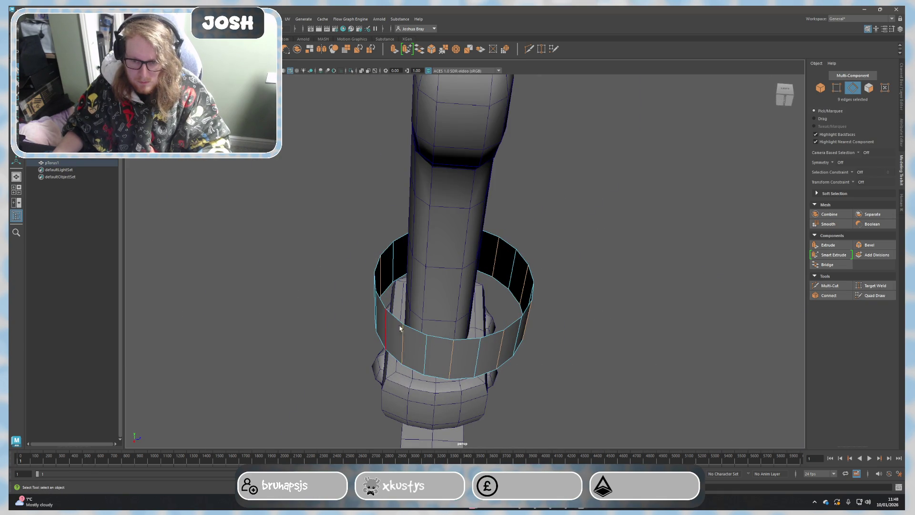
{"action": "left_click_drag", "start_coordinate": [391, 326], "coordinate": [447, 348], "text": "alt"}
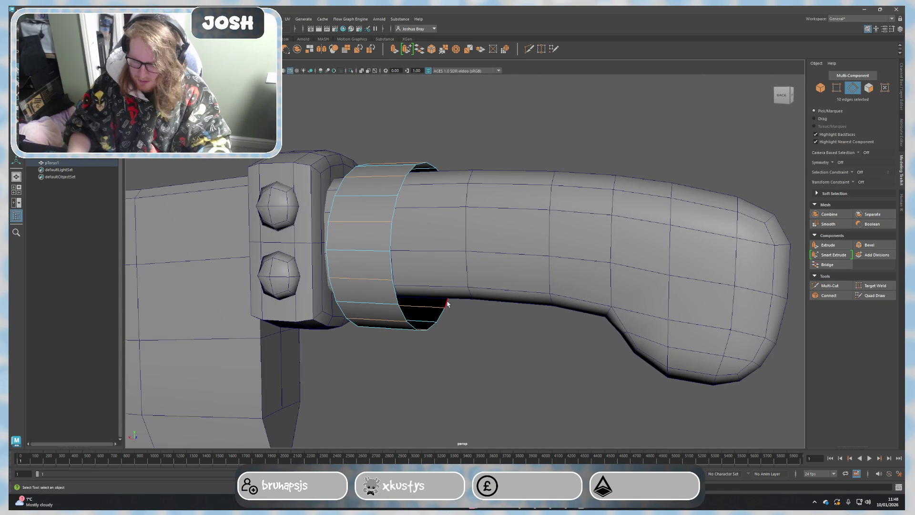
Step: Select a block of handle vertices, then return to object mode with only the ring selected
{"action": "mouse_move", "coordinate": [394, 253]}
{"action": "right_mouse_down"}
{"action": "mouse_move", "coordinate": [394, 231]}
{"action": "mouse_move", "coordinate": [354, 240]}
{"action": "right_mouse_up"}
{"action": "scroll", "coordinate": [317, 163], "scroll_direction": "down", "scroll_amount": 3}
{"action": "left_click_drag", "start_coordinate": [317, 164], "coordinate": [594, 455]}
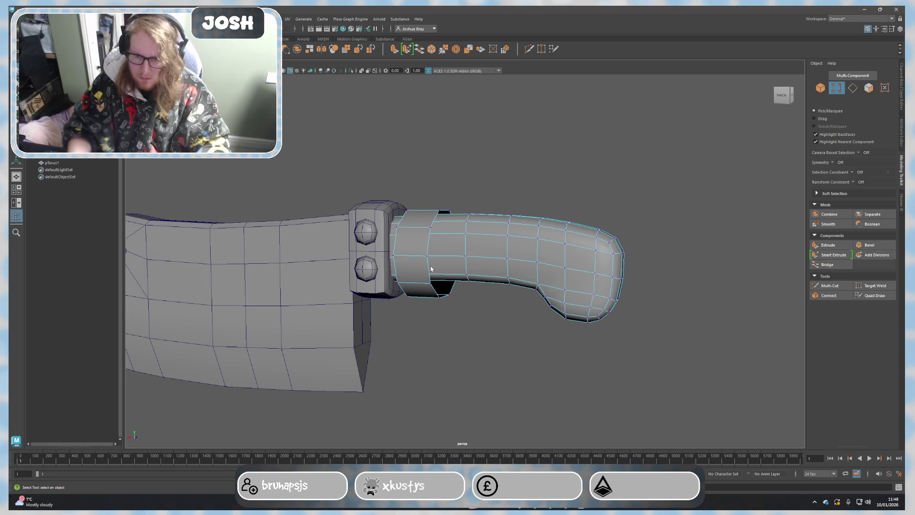
{"action": "right_click_drag", "start_coordinate": [453, 242], "coordinate": [491, 229]}
{"action": "left_click_drag", "start_coordinate": [491, 228], "coordinate": [456, 269], "text": "alt"}
{"action": "right_click_drag", "start_coordinate": [400, 244], "coordinate": [432, 232]}
{"action": "left_click", "coordinate": [405, 242]}
{"action": "left_click", "coordinate": [466, 241], "text": "shift"}
{"action": "left_click", "coordinate": [414, 244]}
Step: Raise the ring slightly, narrow it along X, and slide it against the bolster
{"action": "key", "text": "w"}
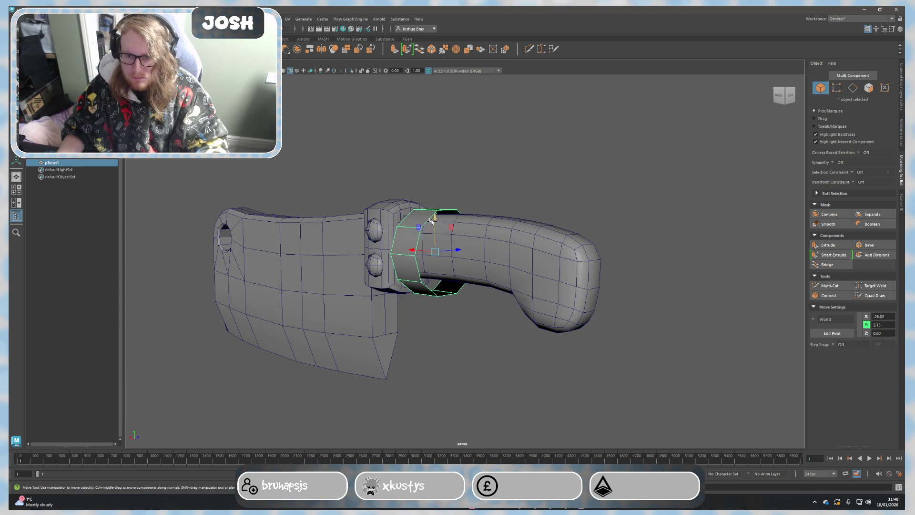
{"action": "left_click_drag", "start_coordinate": [435, 218], "coordinate": [435, 211]}
{"action": "mouse_move", "coordinate": [486, 271]}
{"action": "left_mouse_down", "text": "alt"}
{"action": "mouse_move", "coordinate": [433, 231]}
{"action": "mouse_move", "coordinate": [431, 239]}
{"action": "mouse_move", "coordinate": [553, 227]}
{"action": "left_mouse_up", "text": "alt"}
{"action": "key", "text": "r"}
{"action": "key", "text": "w"}
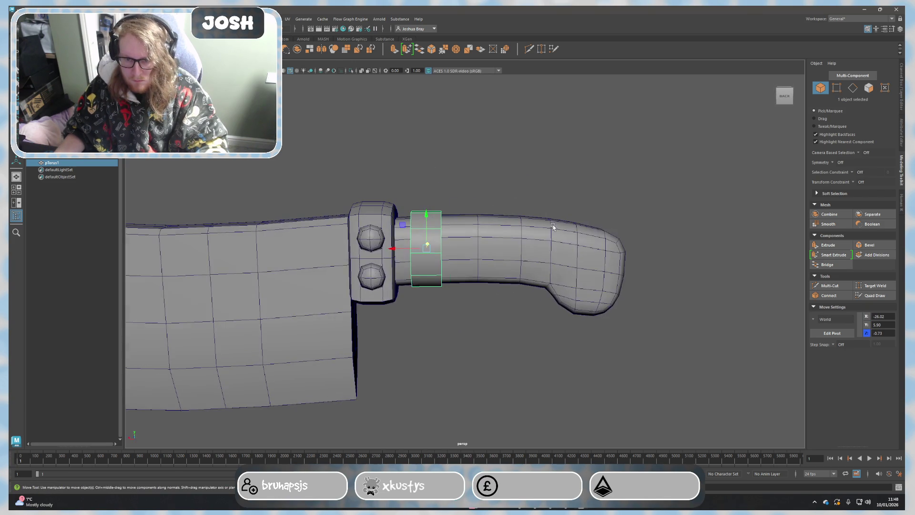
{"action": "left_click_drag", "start_coordinate": [394, 249], "coordinate": [408, 249]}
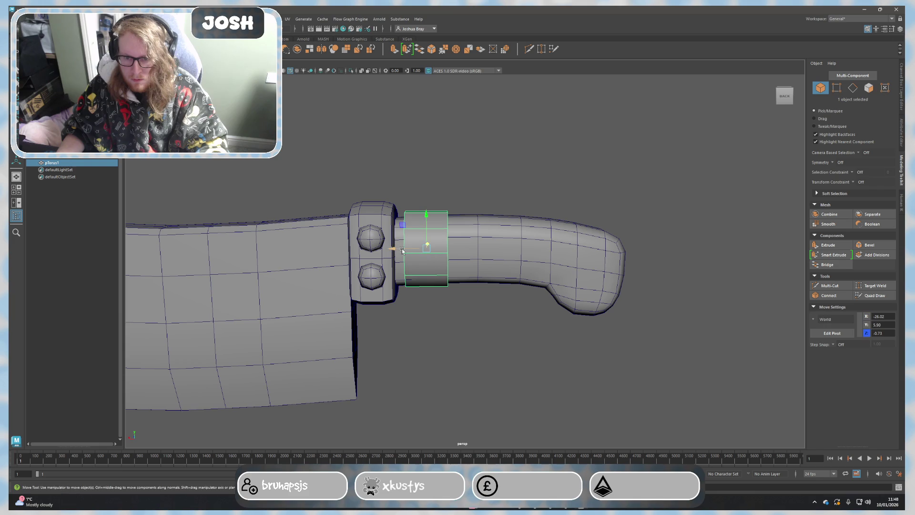
{"action": "left_click", "coordinate": [492, 247], "text": "shift"}
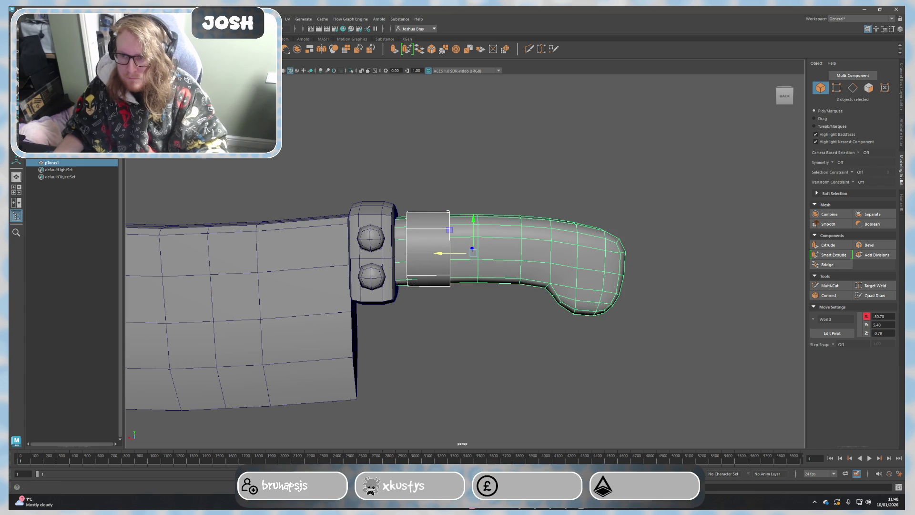
Step: Combine the ring and handle into one mesh and turn on X-Ray shading
{"action": "left_click", "coordinate": [269, 19]}
{"action": "left_click", "coordinate": [300, 107]}
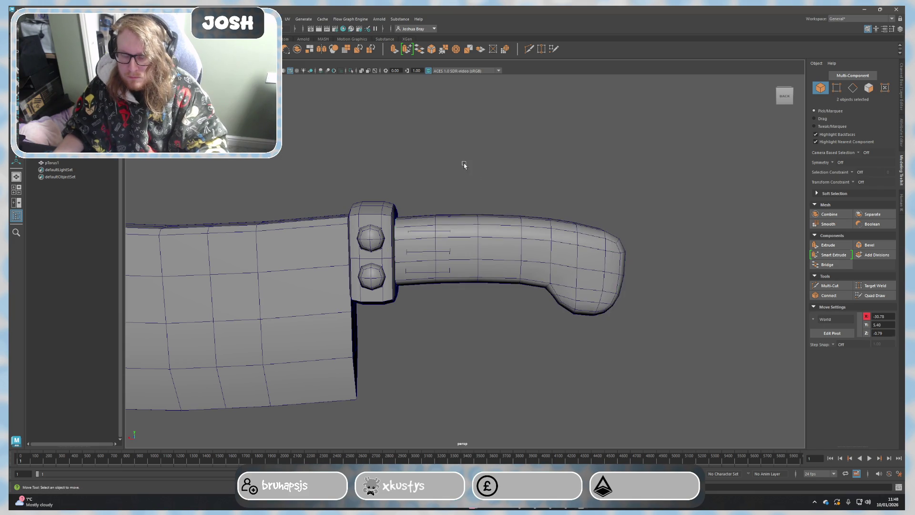
{"action": "left_click", "coordinate": [461, 236]}
{"action": "scroll", "coordinate": [429, 229], "scroll_direction": "up", "scroll_amount": 3}
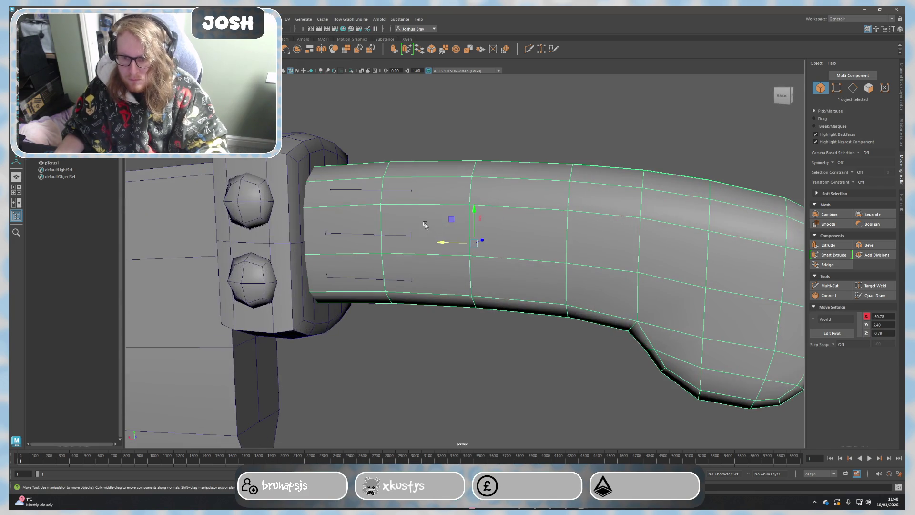
{"action": "left_click", "coordinate": [148, 63]}
{"action": "left_click", "coordinate": [165, 142]}
Step: Select the ring's faces on the combined mesh in the X-ray view
{"action": "mouse_move", "coordinate": [443, 205]}
{"action": "left_mouse_down", "text": "alt"}
{"action": "mouse_move", "coordinate": [429, 194]}
{"action": "mouse_move", "coordinate": [427, 172]}
{"action": "mouse_move", "coordinate": [418, 206]}
{"action": "left_mouse_up", "text": "alt"}
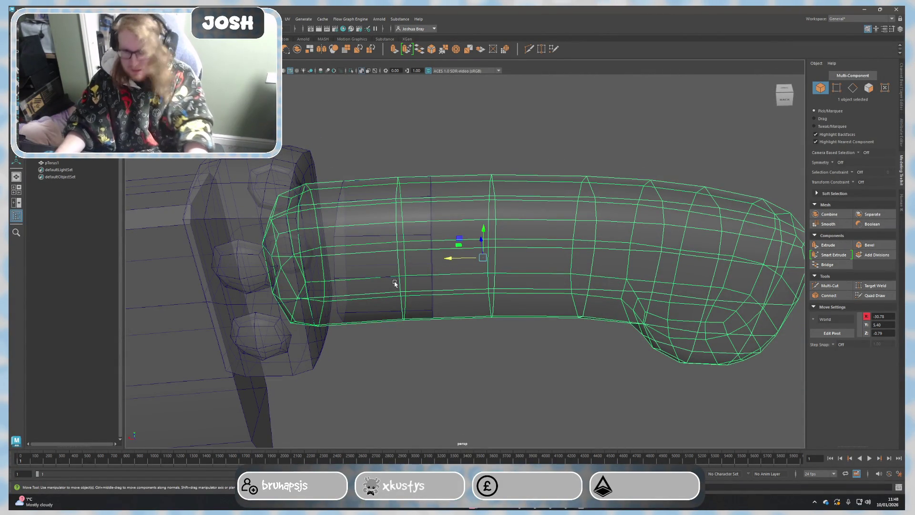
{"action": "left_click_drag", "start_coordinate": [371, 189], "coordinate": [387, 197], "text": "alt"}
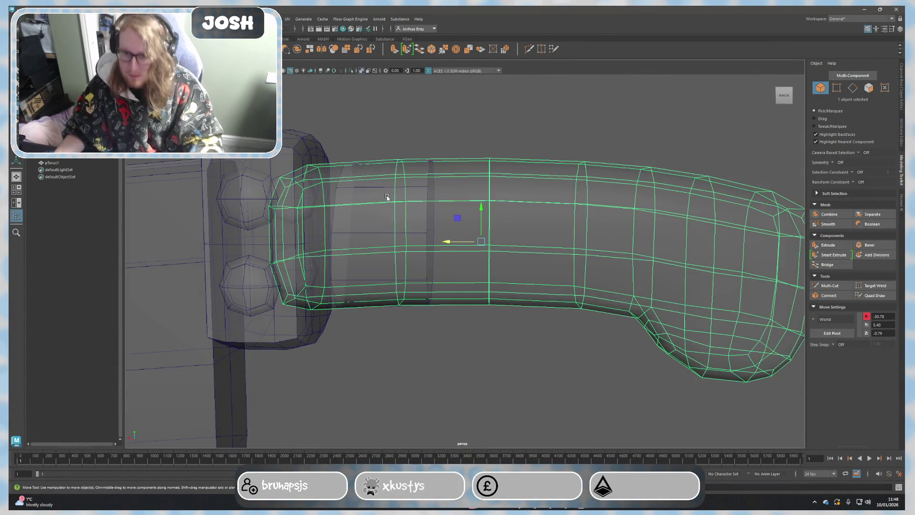
{"action": "left_click", "coordinate": [51, 163]}
{"action": "left_click_drag", "start_coordinate": [273, 204], "coordinate": [333, 224], "text": "alt"}
{"action": "right_click_drag", "start_coordinate": [396, 246], "coordinate": [400, 258]}
{"action": "left_click", "coordinate": [422, 138]}
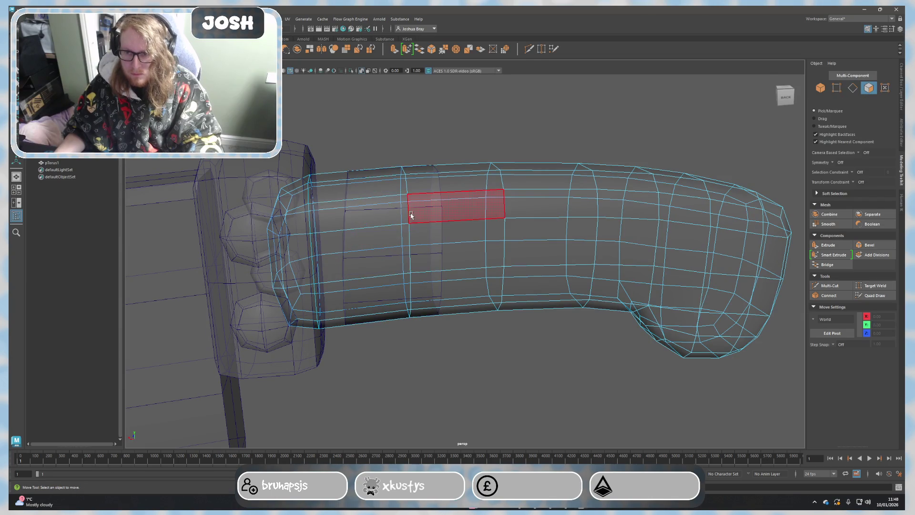
{"action": "right_click_drag", "start_coordinate": [402, 188], "coordinate": [374, 153]}
{"action": "left_click", "coordinate": [370, 188]}
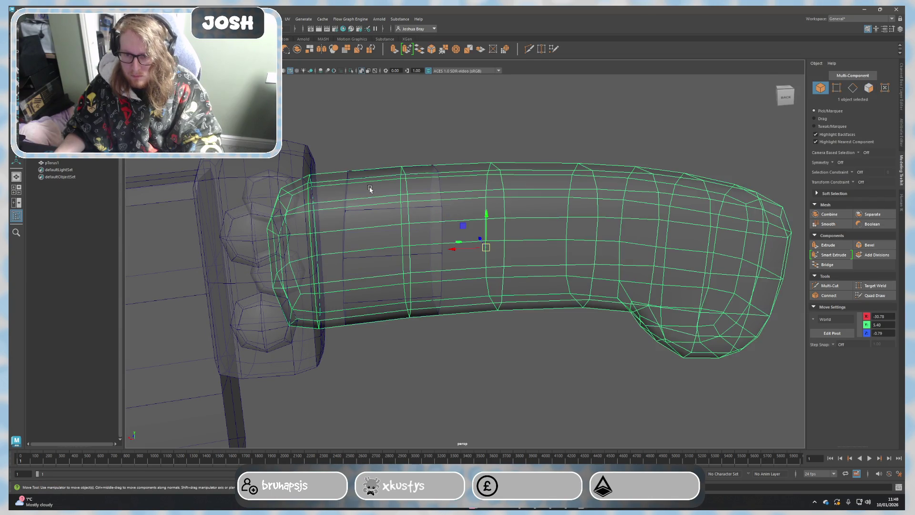
{"action": "left_click", "coordinate": [56, 163]}
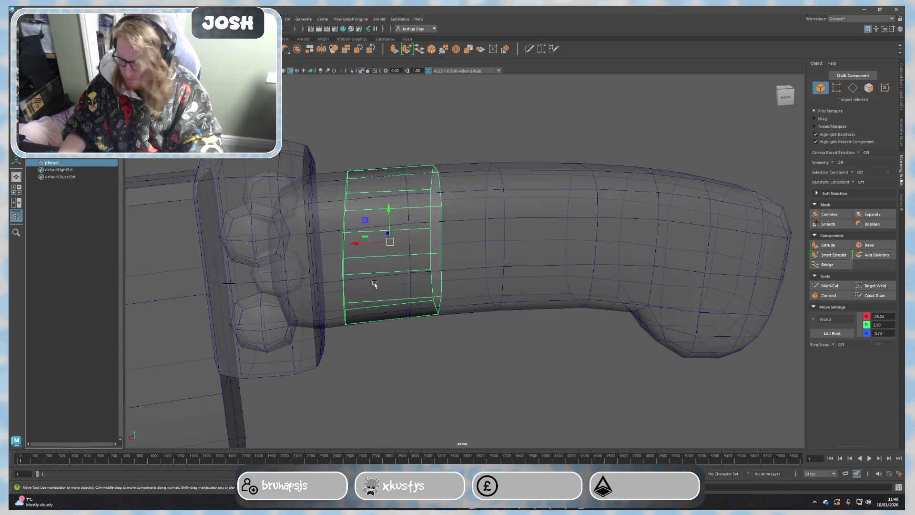
Step: Extrude the ring faces and scale them outward to 1.12 to thicken the band
{"action": "key", "text": "ctrl+e"}
{"action": "mouse_move", "coordinate": [473, 311]}
{"action": "left_mouse_down", "text": "alt"}
{"action": "mouse_move", "coordinate": [410, 305]}
{"action": "mouse_move", "coordinate": [387, 220]}
{"action": "mouse_move", "coordinate": [412, 227]}
{"action": "left_mouse_up", "text": "alt"}
{"action": "key", "text": "r"}
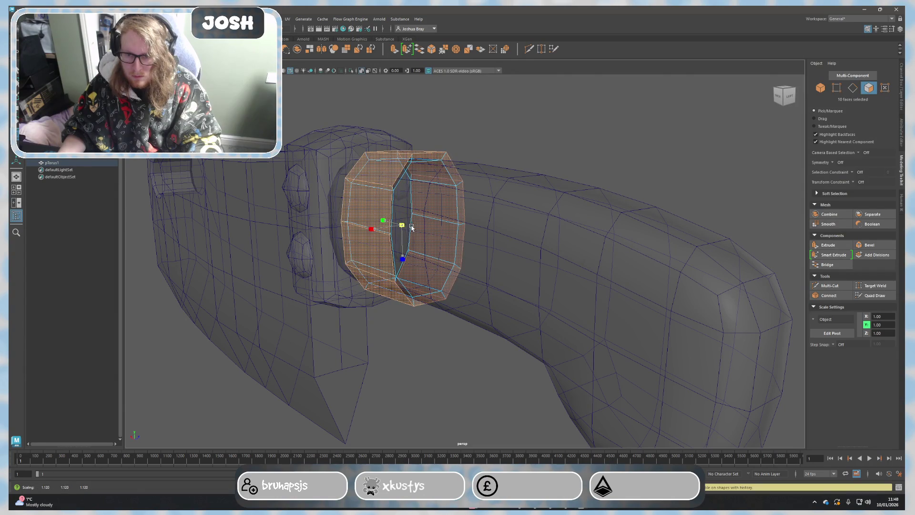
{"action": "left_click", "coordinate": [488, 170]}
{"action": "mouse_move", "coordinate": [489, 171]}
{"action": "left_mouse_down", "text": "alt"}
{"action": "mouse_move", "coordinate": [521, 156]}
{"action": "mouse_move", "coordinate": [531, 184]}
{"action": "mouse_move", "coordinate": [457, 175]}
{"action": "left_mouse_up", "text": "alt"}
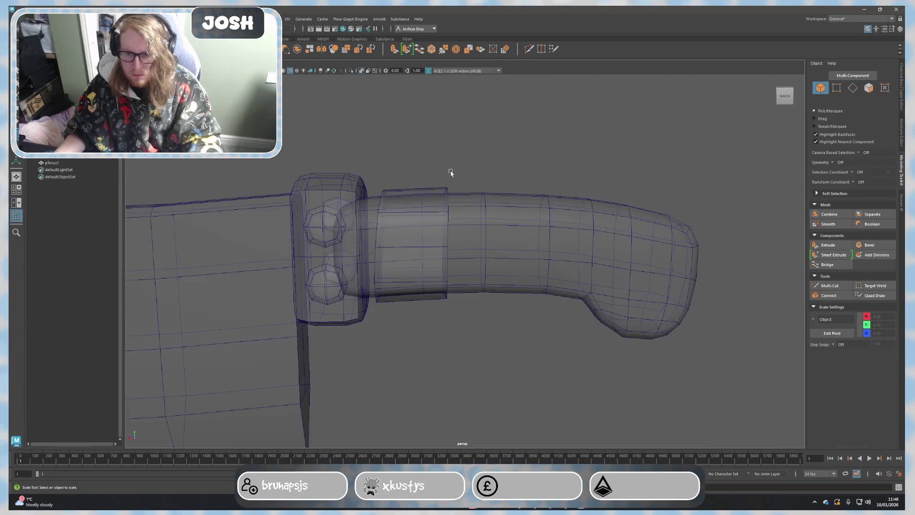
Step: Turn off X-Ray and, in front view, flatten an edge loop near the guard to 0 on Y
{"action": "left_click", "coordinate": [147, 62]}
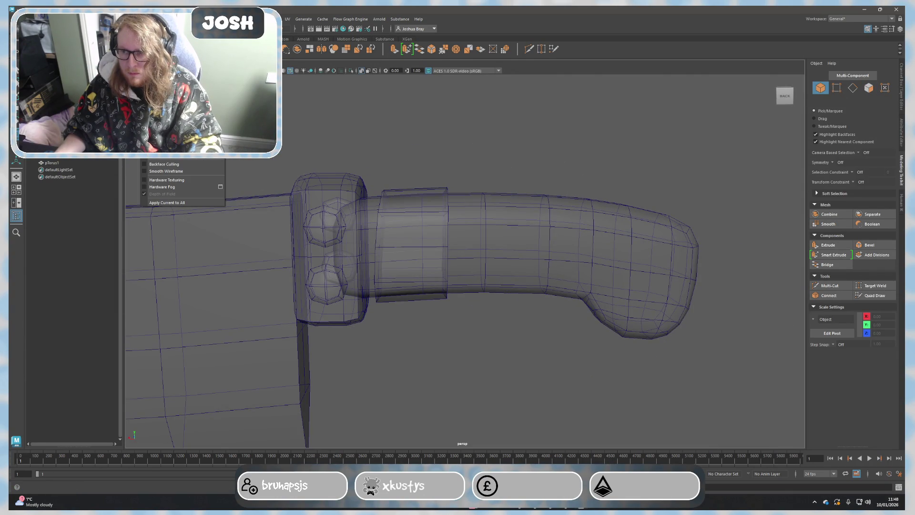
{"action": "left_click", "coordinate": [162, 141]}
{"action": "mouse_move", "coordinate": [452, 162]}
{"action": "left_mouse_down", "text": "alt"}
{"action": "mouse_move", "coordinate": [499, 184]}
{"action": "mouse_move", "coordinate": [509, 167]}
{"action": "mouse_move", "coordinate": [528, 212]}
{"action": "mouse_move", "coordinate": [650, 190]}
{"action": "left_mouse_up", "text": "alt"}
{"action": "key", "text": "F2"}
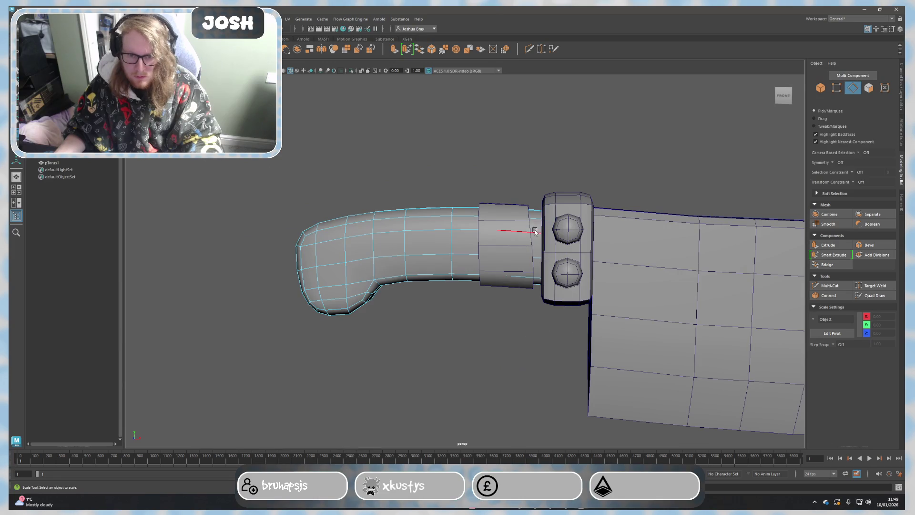
{"action": "right_click_drag", "start_coordinate": [530, 231], "coordinate": [528, 229]}
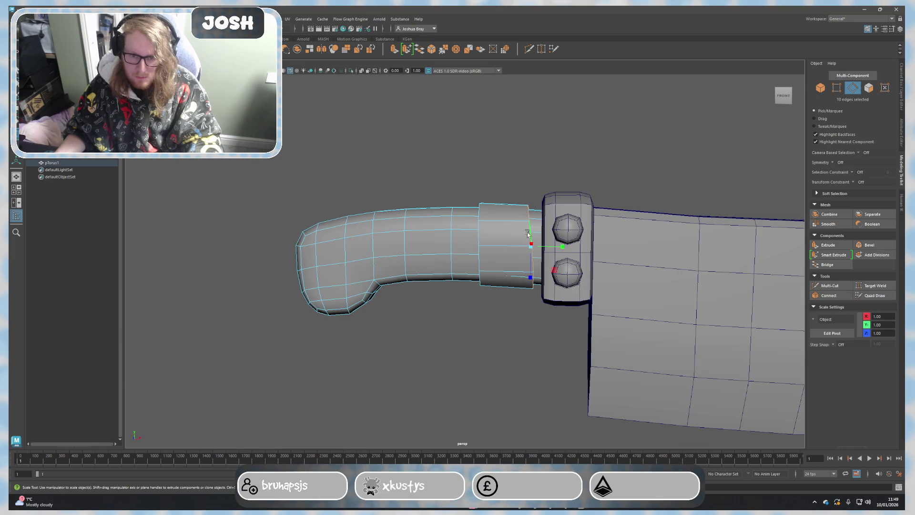
{"action": "double_click", "coordinate": [481, 281]}
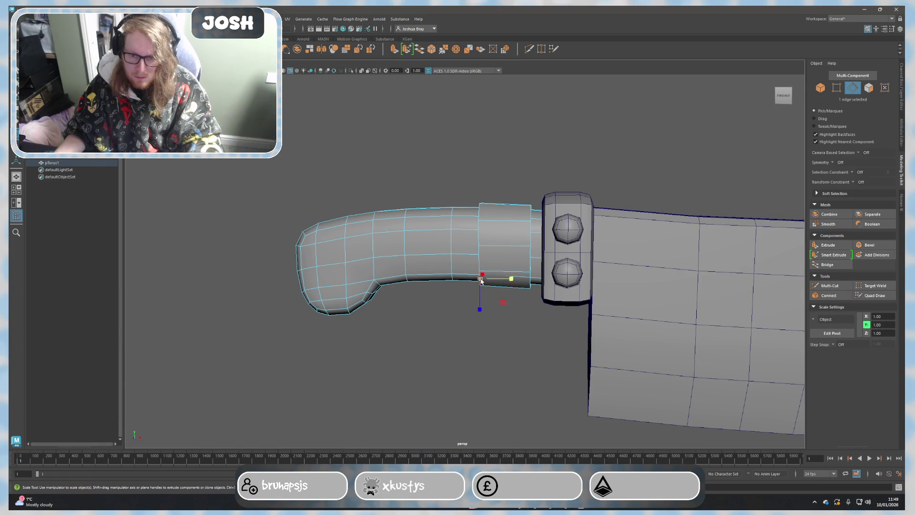
{"action": "mouse_move", "coordinate": [507, 242]}
{"action": "left_mouse_down"}
{"action": "mouse_move", "coordinate": [441, 240]}
{"action": "mouse_move", "coordinate": [432, 267]}
{"action": "mouse_move", "coordinate": [419, 263]}
{"action": "mouse_move", "coordinate": [448, 253]}
{"action": "mouse_move", "coordinate": [408, 230]}
{"action": "mouse_move", "coordinate": [424, 289]}
{"action": "mouse_move", "coordinate": [453, 282]}
{"action": "mouse_move", "coordinate": [433, 281]}
{"action": "left_mouse_up"}
Step: Select two more edge loops at the guard end and scale them flat to one level
{"action": "scroll", "coordinate": [457, 248], "scroll_direction": "up", "scroll_amount": 5}
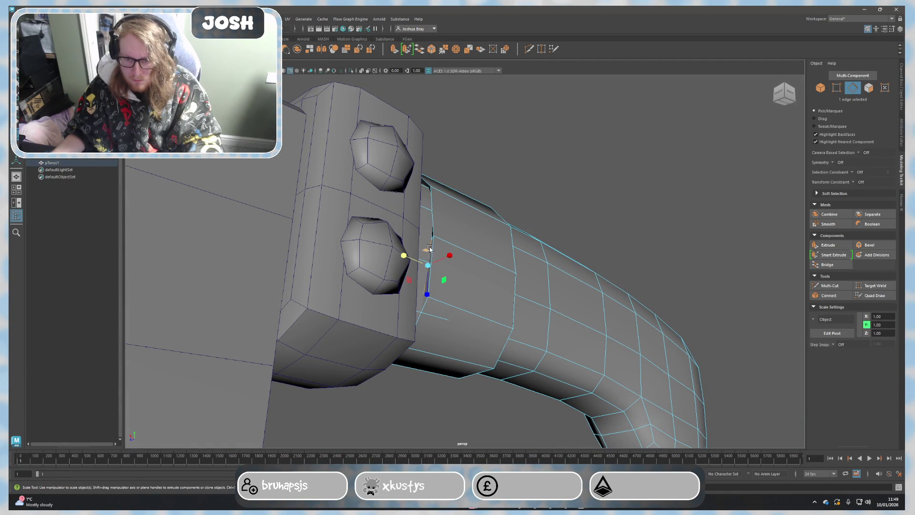
{"action": "left_click", "coordinate": [504, 424]}
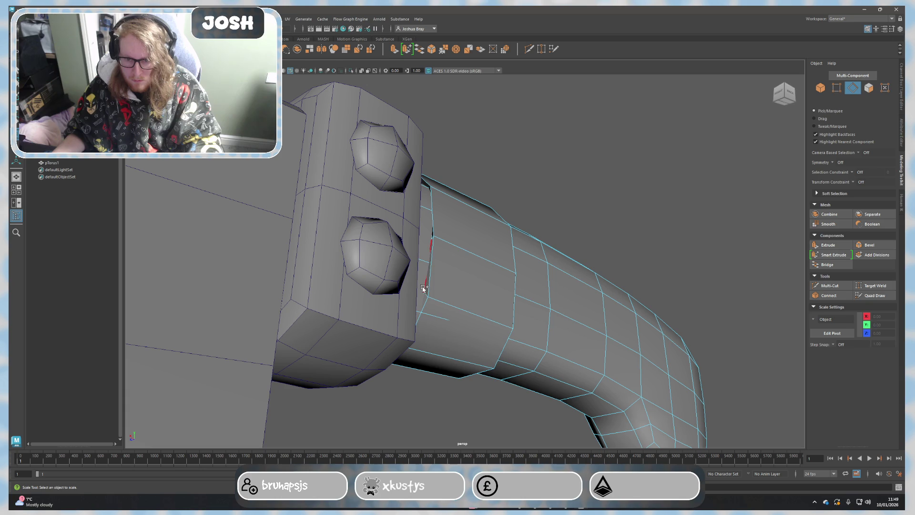
{"action": "double_click", "coordinate": [424, 288]}
{"action": "mouse_move", "coordinate": [423, 288]}
{"action": "left_mouse_down", "text": "alt"}
{"action": "mouse_move", "coordinate": [433, 327]}
{"action": "mouse_move", "coordinate": [354, 342]}
{"action": "mouse_move", "coordinate": [312, 329]}
{"action": "mouse_move", "coordinate": [429, 330]}
{"action": "mouse_move", "coordinate": [401, 262]}
{"action": "left_mouse_up", "text": "alt"}
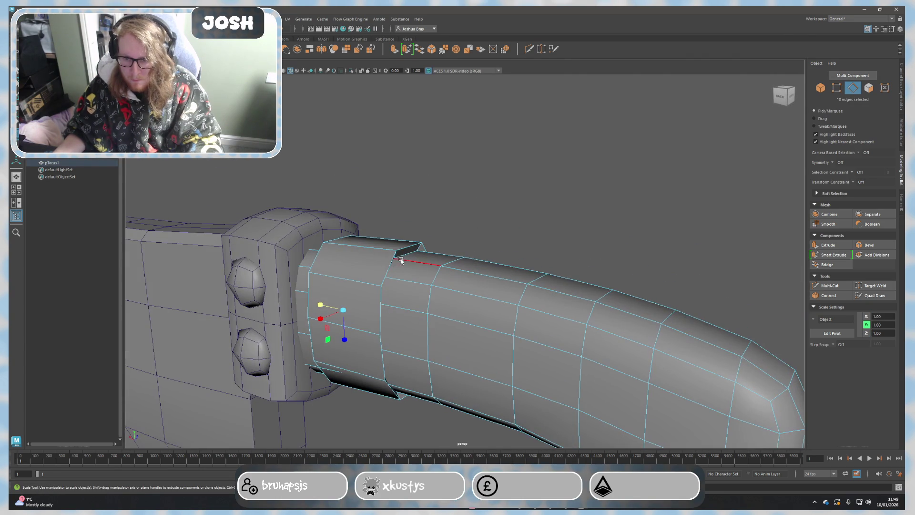
{"action": "left_click", "coordinate": [476, 213]}
{"action": "left_click", "coordinate": [407, 255]}
{"action": "left_click_drag", "start_coordinate": [386, 312], "coordinate": [483, 369]}
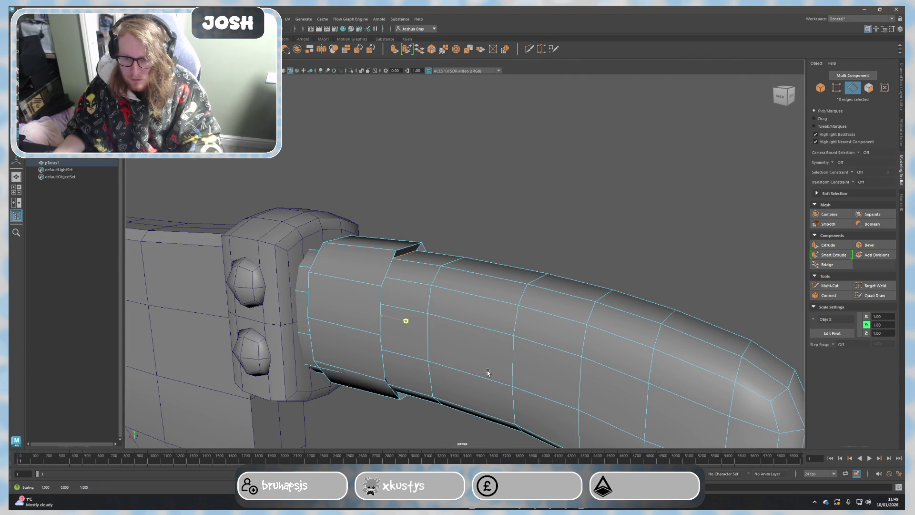
{"action": "double_click", "coordinate": [406, 250], "text": "shift"}
{"action": "mouse_move", "coordinate": [382, 316]}
{"action": "left_mouse_down"}
{"action": "mouse_move", "coordinate": [428, 334]}
{"action": "mouse_move", "coordinate": [406, 334]}
{"action": "mouse_move", "coordinate": [382, 299]}
{"action": "mouse_move", "coordinate": [395, 269]}
{"action": "left_mouse_up"}
Step: Select the edge loop along the handle's front and an adjacent edge
{"action": "double_click", "coordinate": [365, 279]}
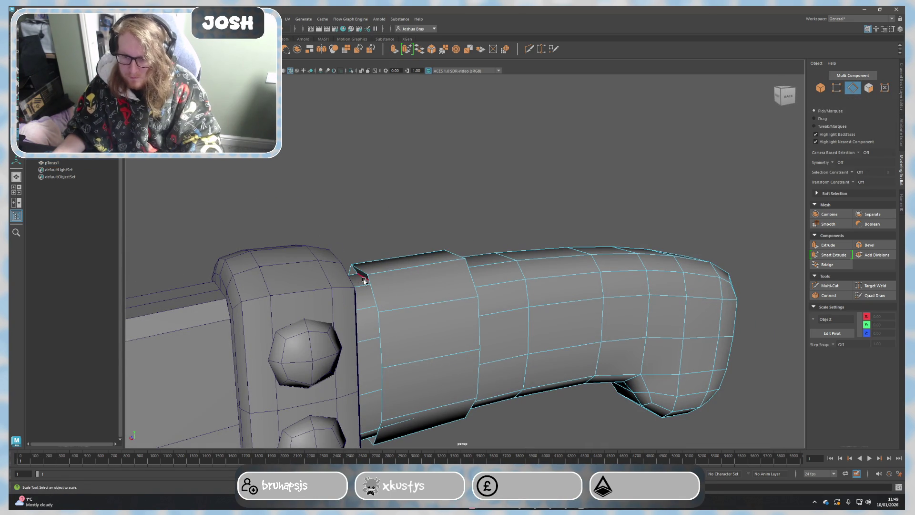
{"action": "left_click_drag", "start_coordinate": [344, 353], "coordinate": [410, 262], "text": "alt"}
{"action": "right_click_drag", "start_coordinate": [413, 257], "coordinate": [441, 243]}
{"action": "left_click", "coordinate": [431, 237]}
{"action": "mouse_move", "coordinate": [492, 209]}
{"action": "left_mouse_down", "text": "alt"}
{"action": "mouse_move", "coordinate": [514, 186]}
{"action": "mouse_move", "coordinate": [454, 222]}
{"action": "left_mouse_up", "text": "alt"}
{"action": "scroll", "coordinate": [484, 224], "scroll_direction": "down", "scroll_amount": 5}
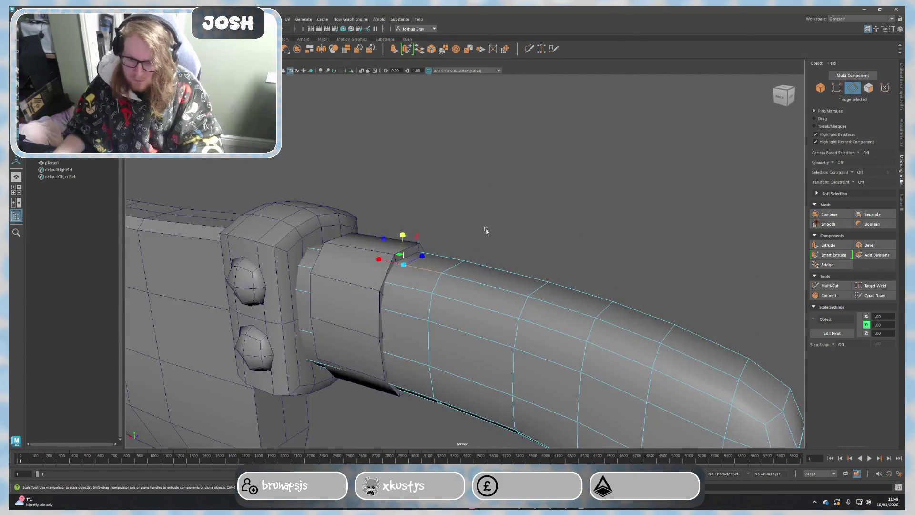
Step: Return to object mode and select the pTorus1 ring beside the guard
{"action": "key", "text": "F8"}
{"action": "scroll", "coordinate": [493, 279], "scroll_direction": "down", "scroll_amount": 2}
{"action": "mouse_move", "coordinate": [493, 279]}
{"action": "left_mouse_down", "text": "alt"}
{"action": "mouse_move", "coordinate": [536, 260]}
{"action": "mouse_move", "coordinate": [509, 266]}
{"action": "left_mouse_up", "text": "alt"}
{"action": "left_click", "coordinate": [445, 286]}
{"action": "scroll", "coordinate": [413, 290], "scroll_direction": "up", "scroll_amount": 1}
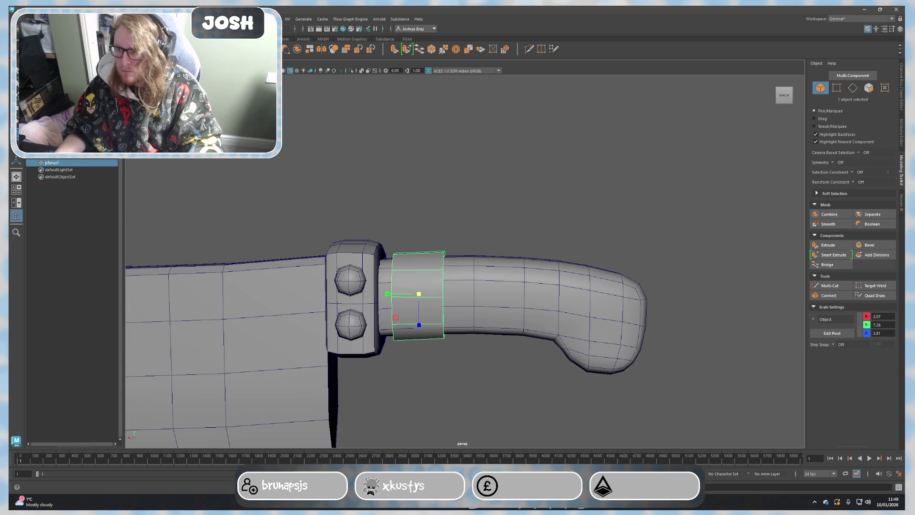
Step: Stretch pTorus1 along its height beside the guard
{"action": "right_click", "coordinate": [48, 163]}
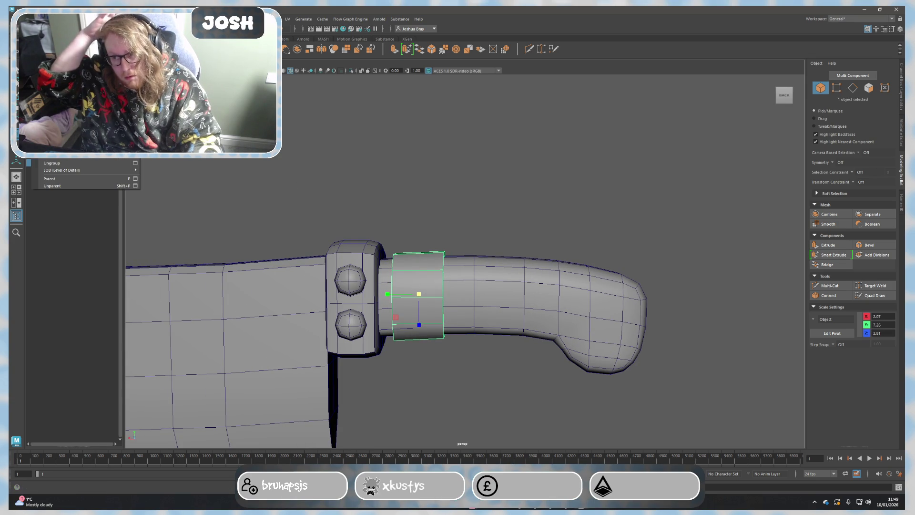
{"action": "mouse_move", "coordinate": [119, 152]}
{"action": "left_click", "coordinate": [401, 159]}
{"action": "left_click_drag", "start_coordinate": [387, 294], "coordinate": [376, 293]}
{"action": "mouse_move", "coordinate": [477, 221]}
{"action": "right_mouse_down", "text": "alt"}
{"action": "mouse_move", "coordinate": [493, 262]}
{"action": "mouse_move", "coordinate": [533, 257]}
{"action": "mouse_move", "coordinate": [509, 231]}
{"action": "mouse_move", "coordinate": [435, 258]}
{"action": "right_mouse_up", "text": "alt"}
{"action": "mouse_move", "coordinate": [436, 258]}
{"action": "left_mouse_down", "text": "alt"}
{"action": "mouse_move", "coordinate": [499, 358]}
{"action": "mouse_move", "coordinate": [426, 262]}
{"action": "left_mouse_up", "text": "alt"}
Step: Scale the ring's face loop up uniformly, then narrow the band along its height
{"action": "key", "text": "w"}
{"action": "key", "text": "r"}
{"action": "right_click_drag", "start_coordinate": [427, 270], "coordinate": [423, 295]}
{"action": "double_click", "coordinate": [415, 249]}
{"action": "left_click_drag", "start_coordinate": [430, 264], "coordinate": [485, 302]}
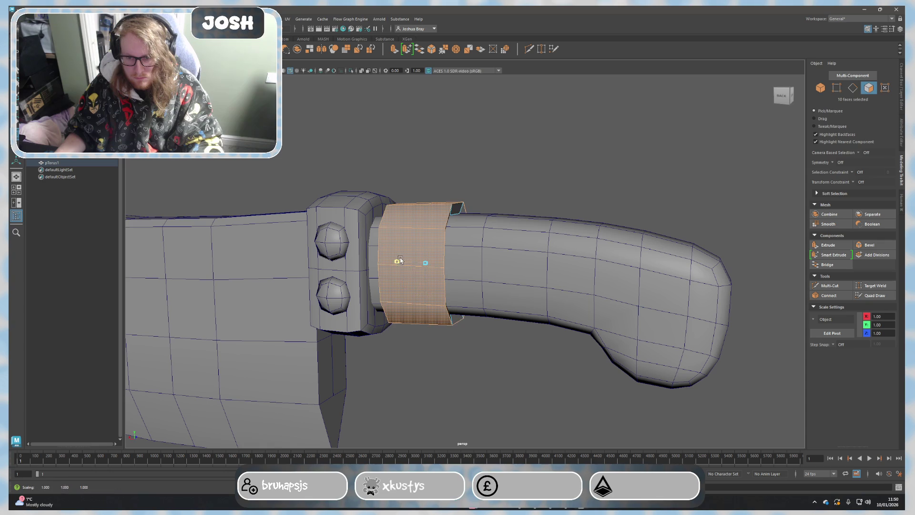
{"action": "left_click_drag", "start_coordinate": [402, 264], "coordinate": [412, 263]}
{"action": "key", "text": "F8"}
Step: Shrink pTorus1 to hug the handle closely, then enlarge it slightly for a snug fit
{"action": "left_click", "coordinate": [517, 176]}
{"action": "scroll", "coordinate": [497, 313], "scroll_direction": "down", "scroll_amount": 5}
{"action": "mouse_move", "coordinate": [497, 313]}
{"action": "left_mouse_down", "text": "alt"}
{"action": "mouse_move", "coordinate": [527, 296]}
{"action": "mouse_move", "coordinate": [509, 308]}
{"action": "left_mouse_up", "text": "alt"}
{"action": "scroll", "coordinate": [480, 321], "scroll_direction": "up", "scroll_amount": 5}
{"action": "left_click", "coordinate": [450, 287]}
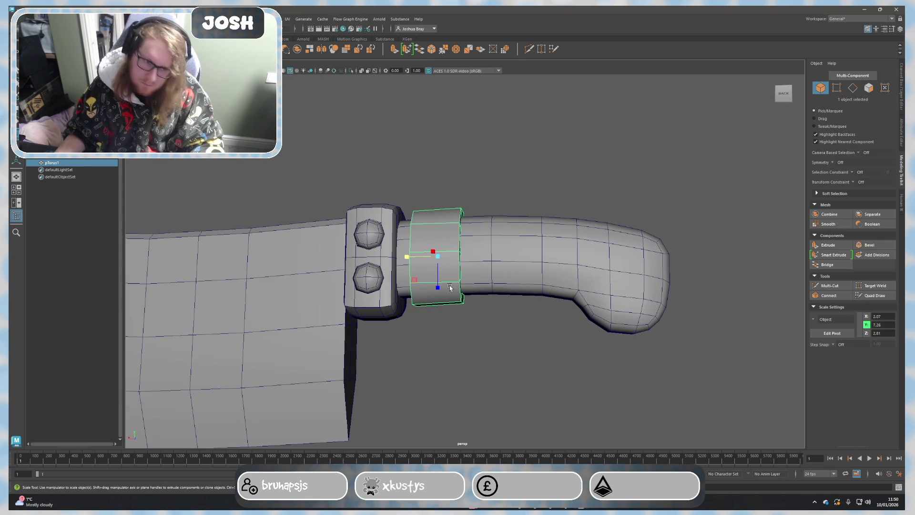
{"action": "scroll", "coordinate": [472, 334], "scroll_direction": "up", "scroll_amount": 3}
{"action": "scroll", "coordinate": [424, 270], "scroll_direction": "down", "scroll_amount": 2}
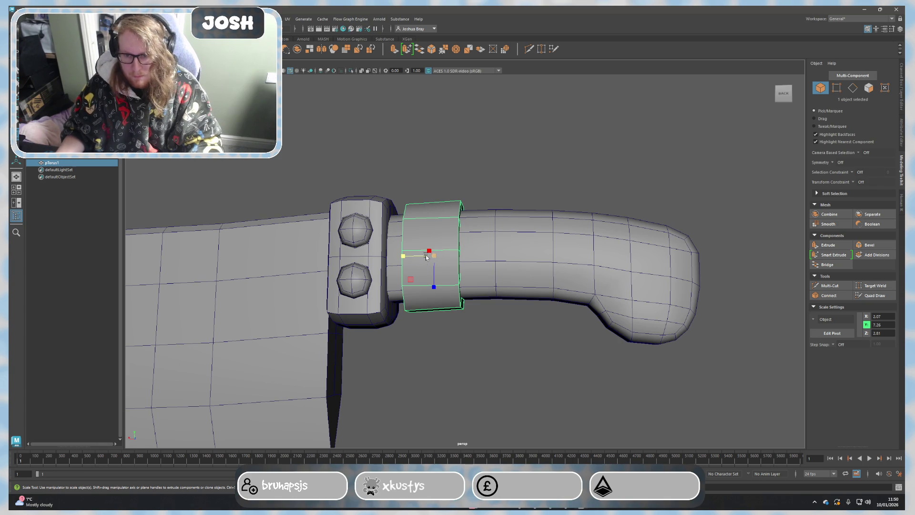
{"action": "mouse_move", "coordinate": [434, 256]}
{"action": "left_mouse_down"}
{"action": "mouse_move", "coordinate": [482, 331]}
{"action": "mouse_move", "coordinate": [462, 359]}
{"action": "mouse_move", "coordinate": [459, 318]}
{"action": "left_mouse_up"}
{"action": "left_click", "coordinate": [474, 348]}
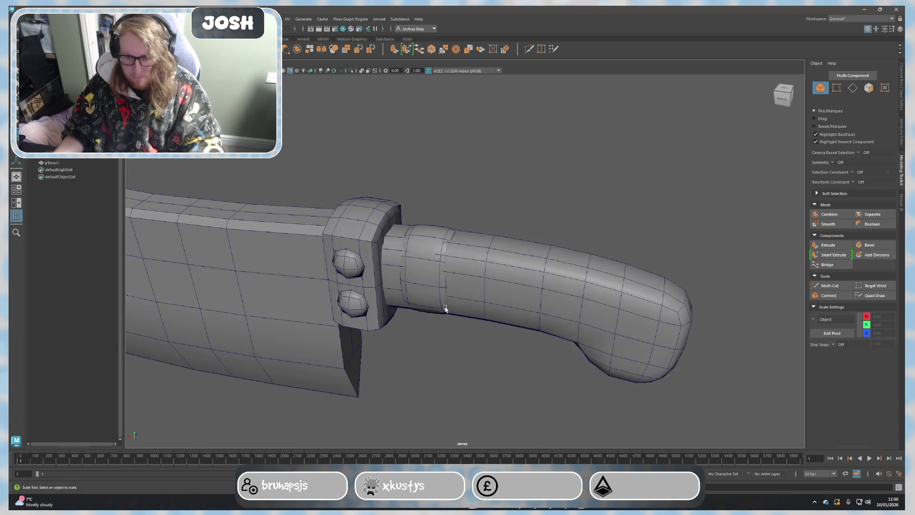
{"action": "left_click", "coordinate": [429, 295]}
{"action": "left_click_drag", "start_coordinate": [469, 352], "coordinate": [426, 263], "text": "alt"}
{"action": "left_click", "coordinate": [470, 209]}
Step: Smooth the ring with Mesh > Smooth at Divisions 1
{"action": "mouse_move", "coordinate": [506, 255]}
{"action": "left_mouse_down", "text": "alt"}
{"action": "mouse_move", "coordinate": [544, 200]}
{"action": "mouse_move", "coordinate": [564, 231]}
{"action": "mouse_move", "coordinate": [554, 248]}
{"action": "left_mouse_up", "text": "alt"}
{"action": "left_click", "coordinate": [458, 294]}
{"action": "left_click", "coordinate": [537, 367]}
{"action": "mouse_move", "coordinate": [537, 368]}
{"action": "left_mouse_down", "text": "alt"}
{"action": "mouse_move", "coordinate": [485, 341]}
{"action": "mouse_move", "coordinate": [580, 328]}
{"action": "left_mouse_up", "text": "alt"}
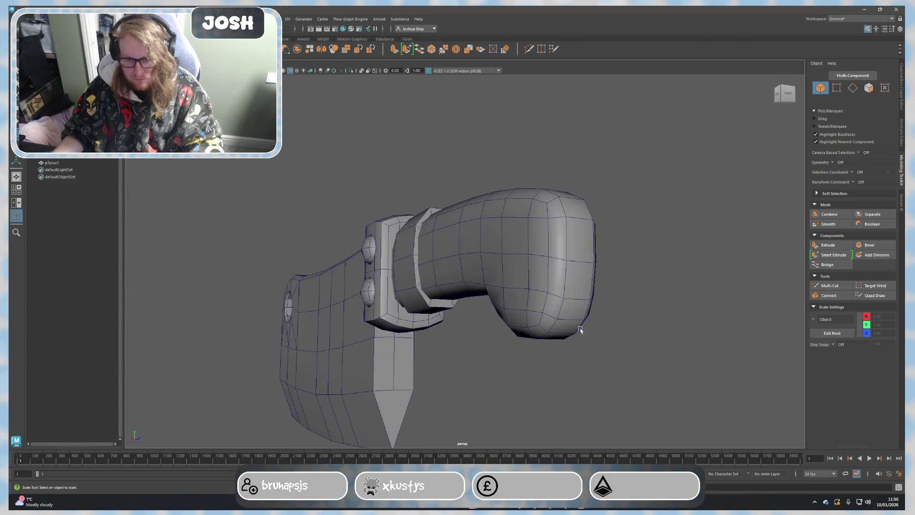
{"action": "left_click", "coordinate": [437, 264]}
{"action": "left_click", "coordinate": [408, 282]}
{"action": "left_click", "coordinate": [828, 223]}
{"action": "mouse_move", "coordinate": [668, 227]}
{"action": "left_mouse_down", "text": "alt"}
{"action": "mouse_move", "coordinate": [648, 213]}
{"action": "mouse_move", "coordinate": [682, 200]}
{"action": "mouse_move", "coordinate": [699, 210]}
{"action": "left_mouse_up", "text": "alt"}
{"action": "left_click", "coordinate": [456, 258]}
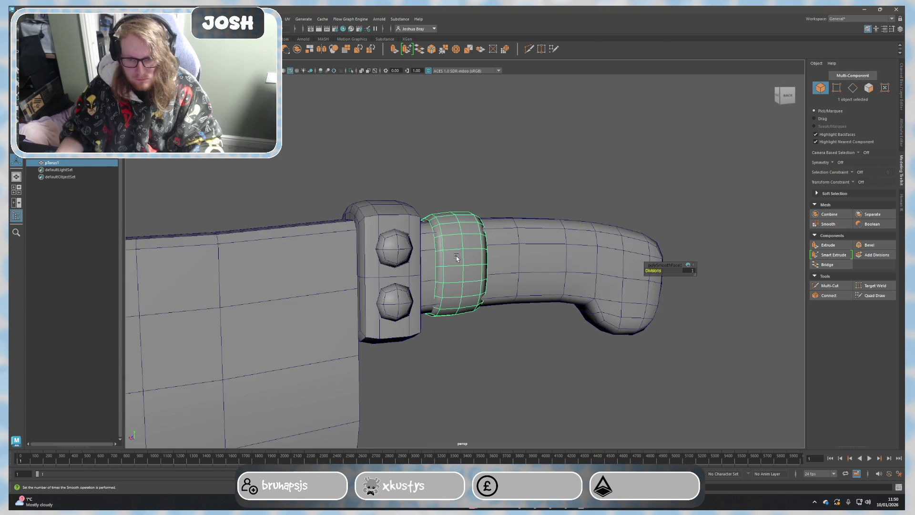
Step: Check the ring in wireframe and shaded views, then undo its smoothing
{"action": "key", "text": "4"}
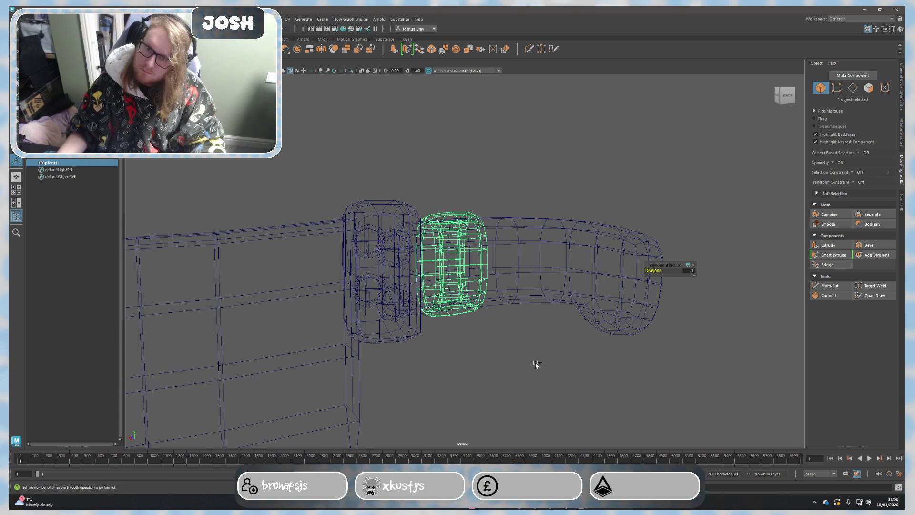
{"action": "key", "text": "5"}
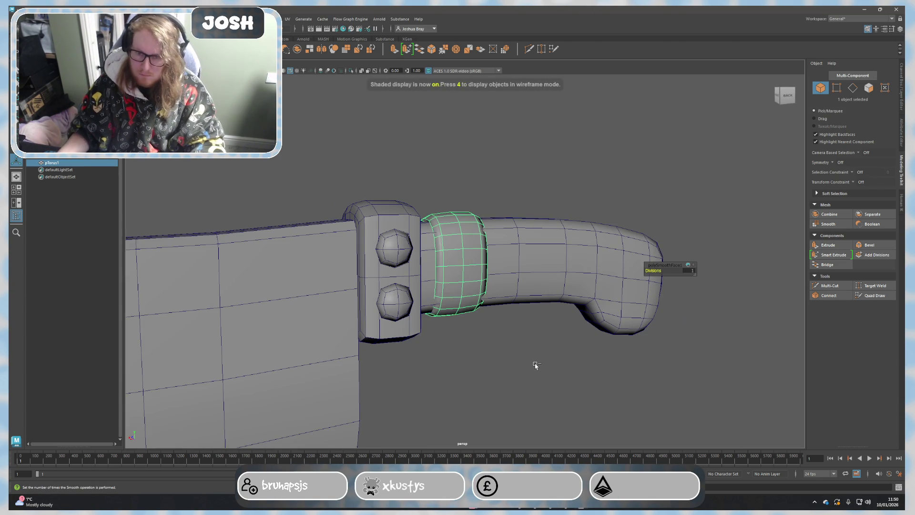
{"action": "key", "text": "ctrl+z"}
{"action": "scroll", "coordinate": [534, 365], "scroll_direction": "up", "scroll_amount": 2}
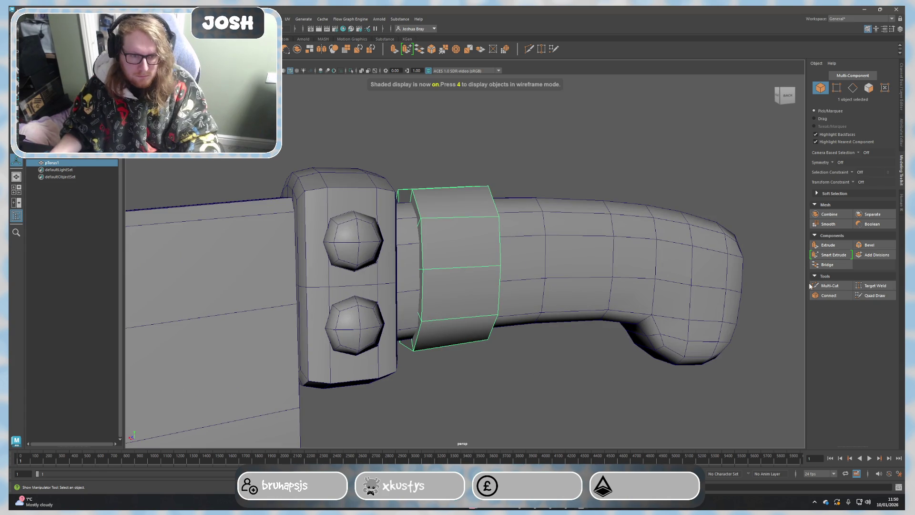
{"action": "left_click", "coordinate": [574, 423]}
{"action": "mouse_move", "coordinate": [574, 423]}
{"action": "left_mouse_down", "text": "alt"}
{"action": "mouse_move", "coordinate": [549, 370]}
{"action": "mouse_move", "coordinate": [511, 378]}
{"action": "mouse_move", "coordinate": [367, 290]}
{"action": "left_mouse_up", "text": "alt"}
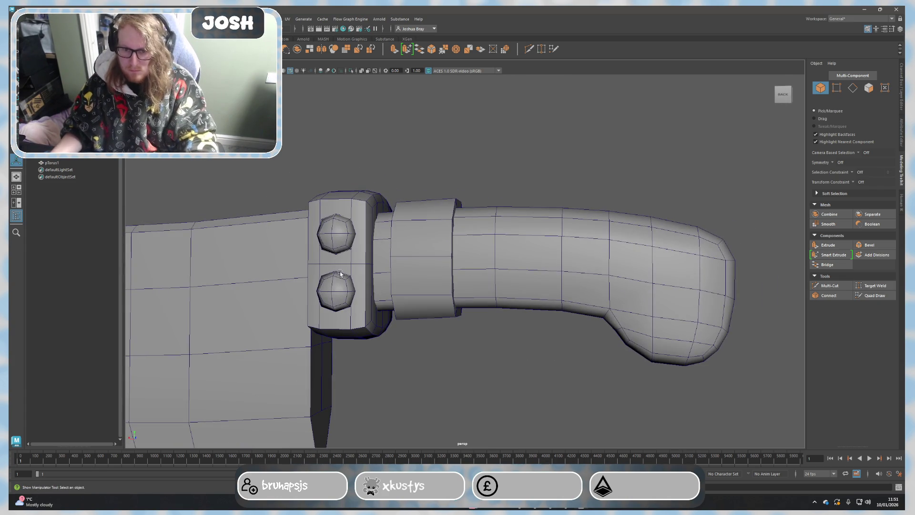
{"action": "scroll", "coordinate": [396, 300], "scroll_direction": "down", "scroll_amount": 3}
Step: Make a trial duplicate of the ring with Shift+D
{"action": "key", "text": "ctrl+z"}
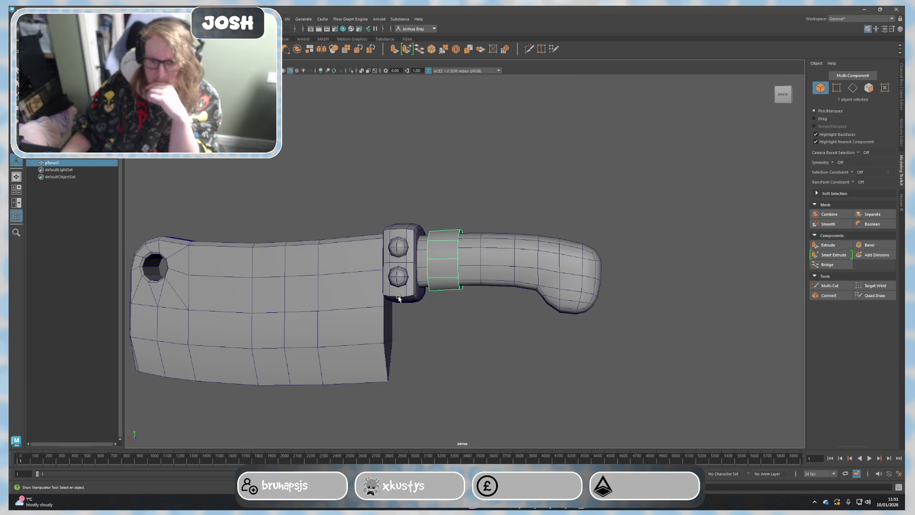
{"action": "key", "text": "F11"}
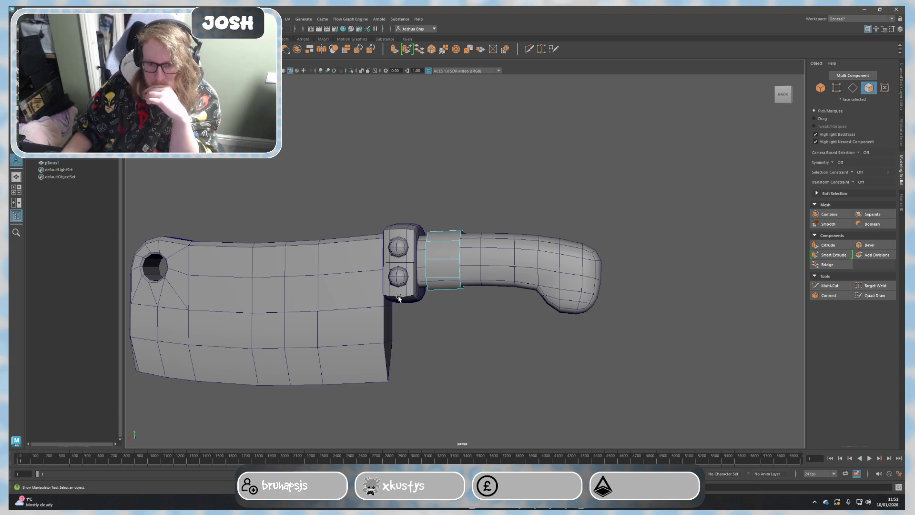
{"action": "scroll", "coordinate": [493, 355], "scroll_direction": "up", "scroll_amount": 3}
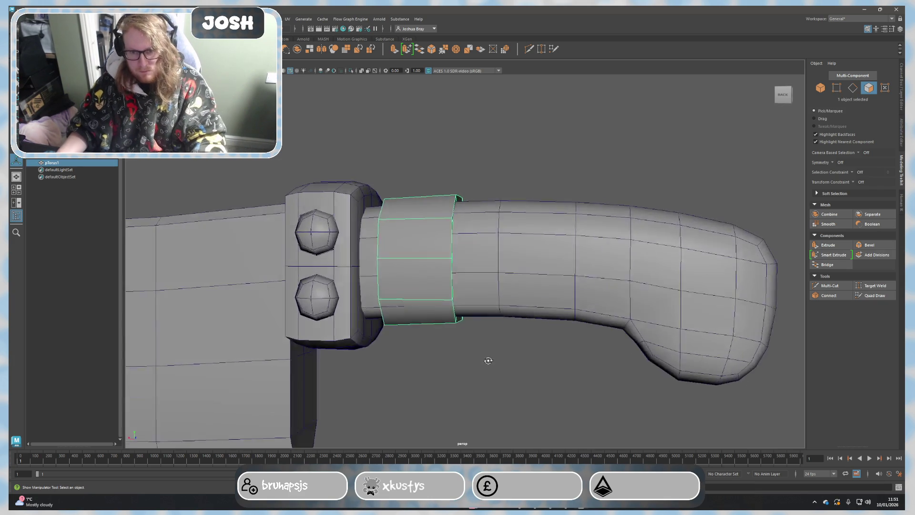
{"action": "left_click_drag", "start_coordinate": [493, 355], "coordinate": [470, 368], "text": "alt"}
{"action": "key", "text": "shift+d"}
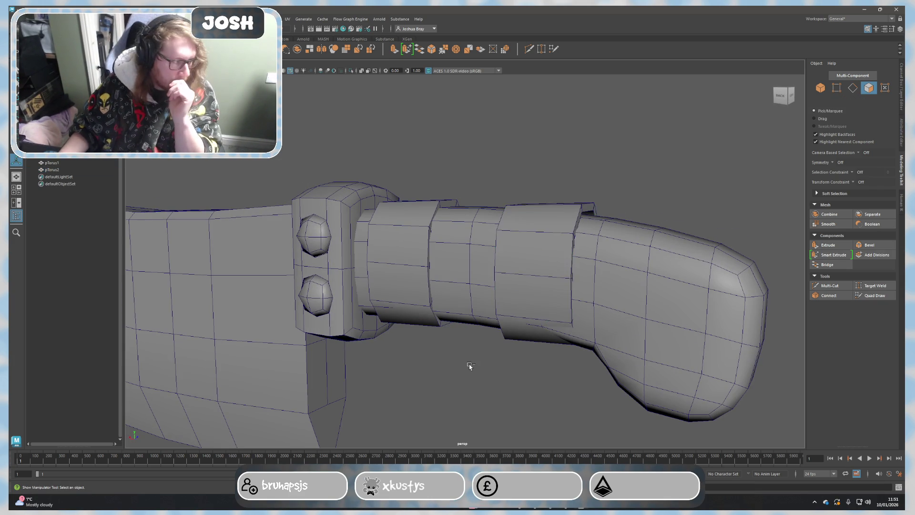
Step: Undo the duplicate and earlier changes until the low-poly ring sits back on the handle
{"action": "key", "text": "ctrl+z"}
{"action": "key", "text": "ctrl+z"}
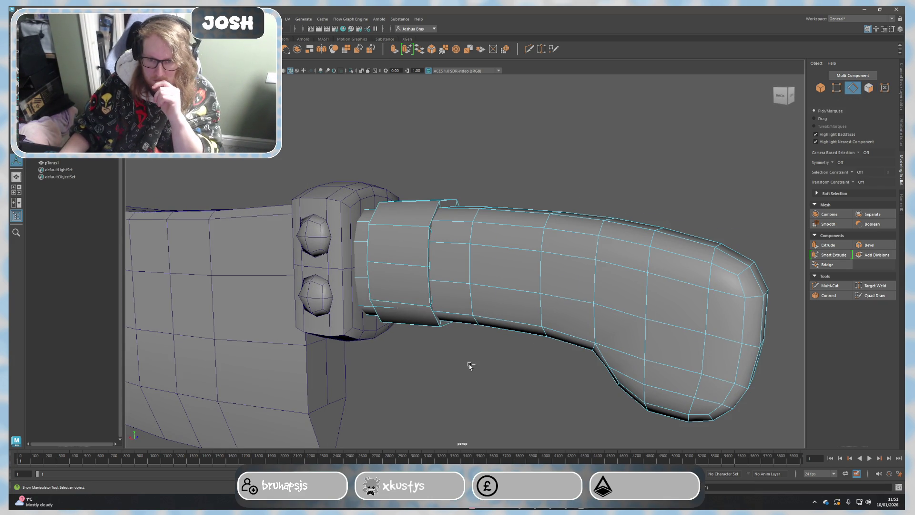
{"action": "key", "text": "ctrl+z"}
{"action": "key", "text": "ctrl+z"}
{"action": "key", "text": "ctrl+z"}
{"action": "key", "text": "ctrl+z"}
{"action": "key", "text": "ctrl+z"}
{"action": "key", "text": "ctrl+z"}
{"action": "key", "text": "ctrl+z"}
{"action": "key", "text": "ctrl+z"}
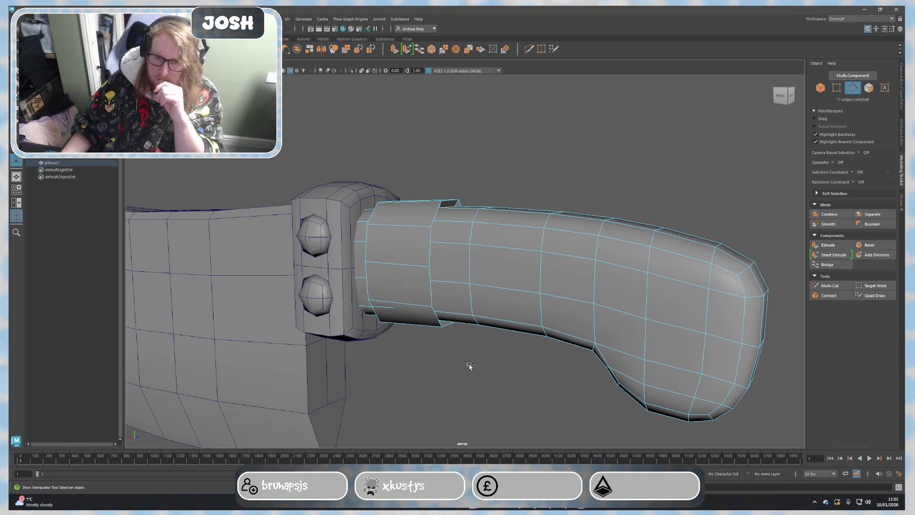
{"action": "key", "text": "ctrl+z"}
{"action": "key", "text": "ctrl+z"}
{"action": "key", "text": "ctrl+z"}
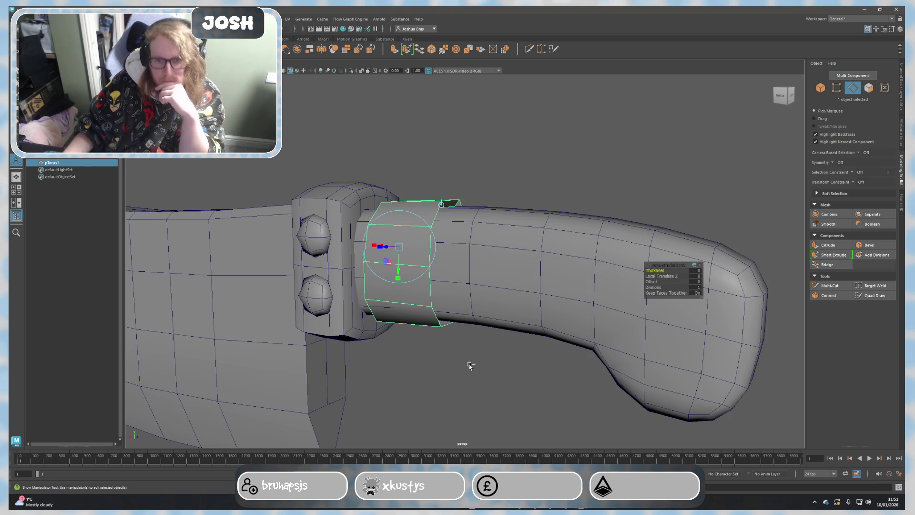
{"action": "key", "text": "ctrl+z"}
{"action": "key", "text": "ctrl+z"}
{"action": "key", "text": "ctrl+z"}
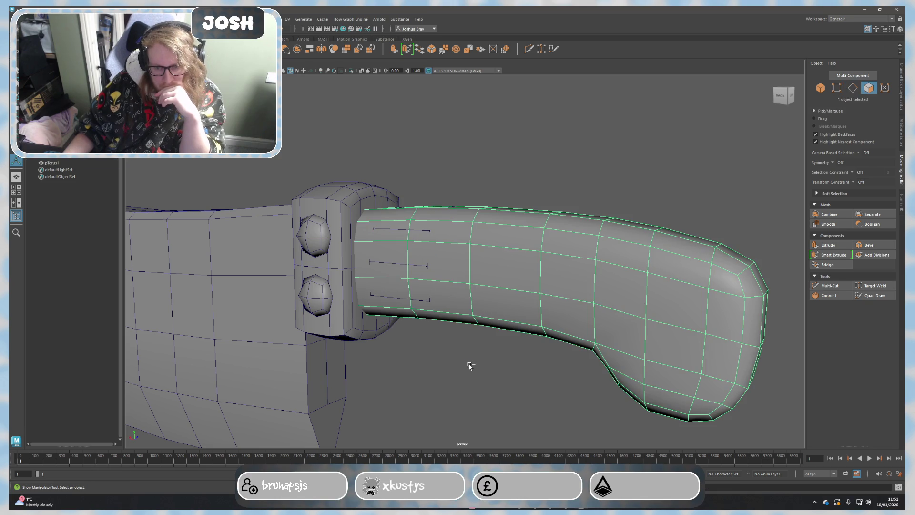
{"action": "key", "text": "ctrl+z"}
{"action": "key", "text": "ctrl+z"}
{"action": "key", "text": "ctrl+z"}
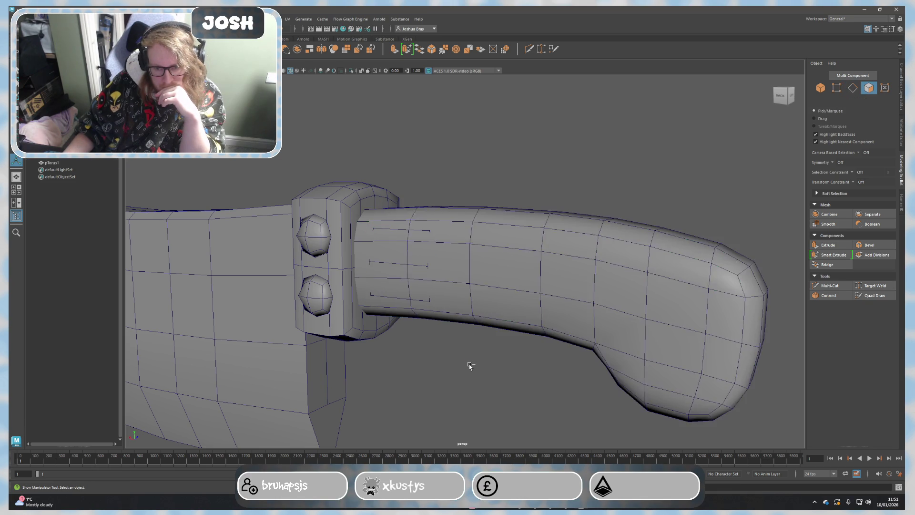
{"action": "key", "text": "ctrl+z"}
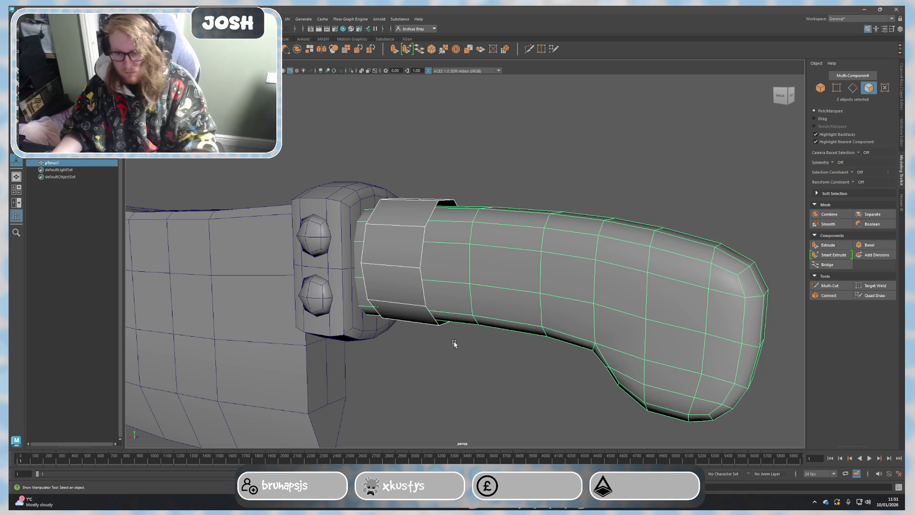
Step: Select the ring band and delete construction history on all objects
{"action": "left_click", "coordinate": [484, 169]}
{"action": "left_click", "coordinate": [402, 216]}
{"action": "left_click", "coordinate": [783, 93]}
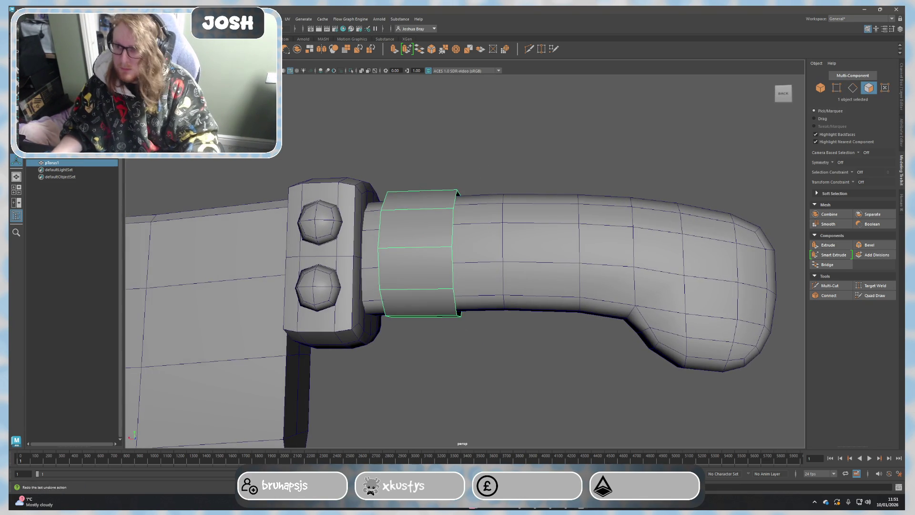
{"action": "left_click", "coordinate": [36, 19]}
{"action": "mouse_move", "coordinate": [71, 91]}
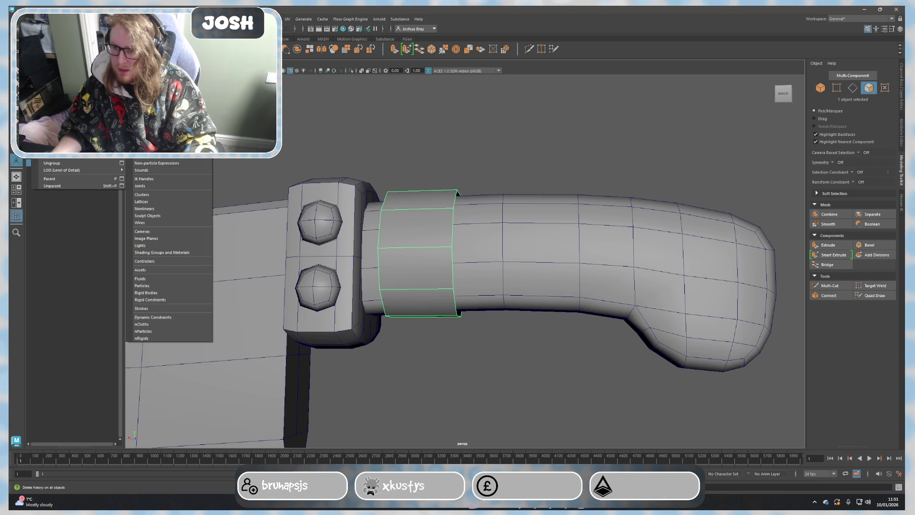
{"action": "left_click", "coordinate": [143, 96]}
{"action": "scroll", "coordinate": [449, 243], "scroll_direction": "down", "scroll_amount": 2}
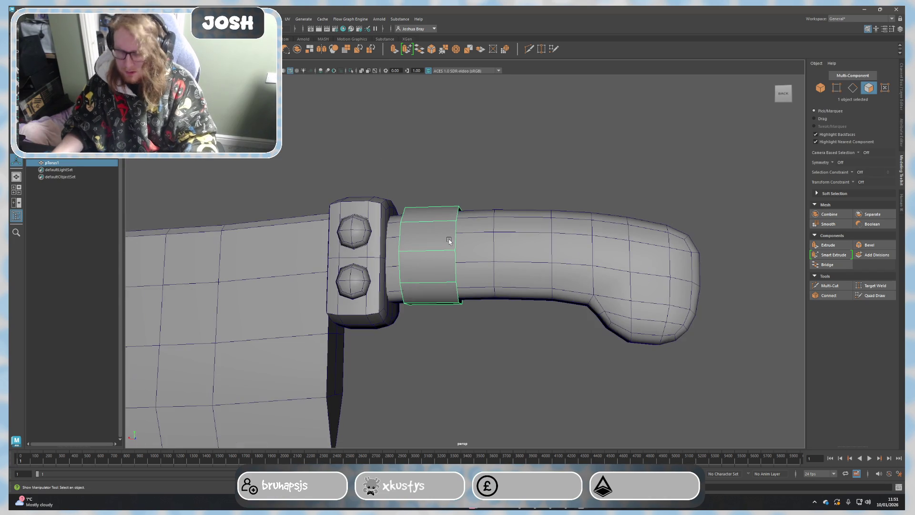
Step: Slide the ring further along the handle
{"action": "key", "text": "w"}
{"action": "mouse_move", "coordinate": [450, 243]}
{"action": "left_mouse_down"}
{"action": "mouse_move", "coordinate": [553, 247]}
{"action": "mouse_move", "coordinate": [531, 231]}
{"action": "mouse_move", "coordinate": [548, 254]}
{"action": "mouse_move", "coordinate": [510, 258]}
{"action": "mouse_move", "coordinate": [496, 302]}
{"action": "left_mouse_up"}
{"action": "key", "text": "e"}
{"action": "key", "text": "r"}
{"action": "key", "text": "w"}
{"action": "key", "text": "r"}
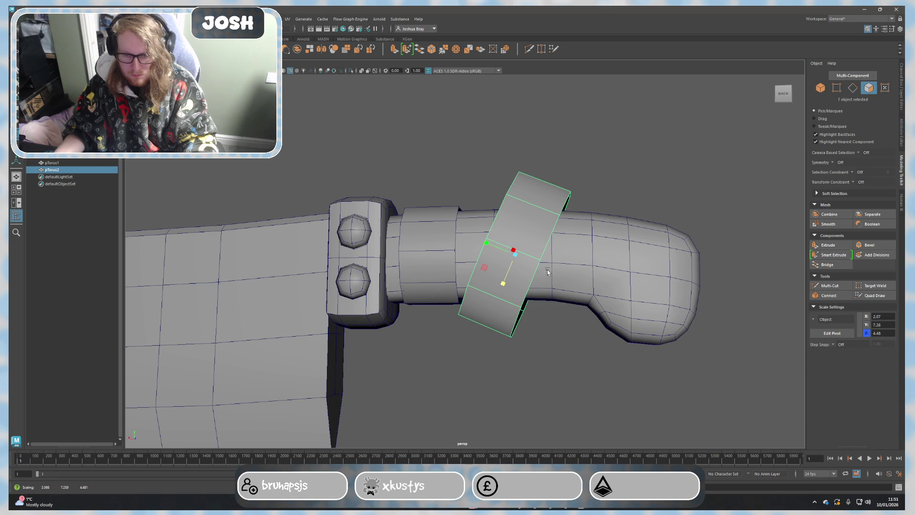
Step: Try a Deform > Morph deformer on the ring and handle, then undo it
{"action": "right_click", "coordinate": [48, 143]}
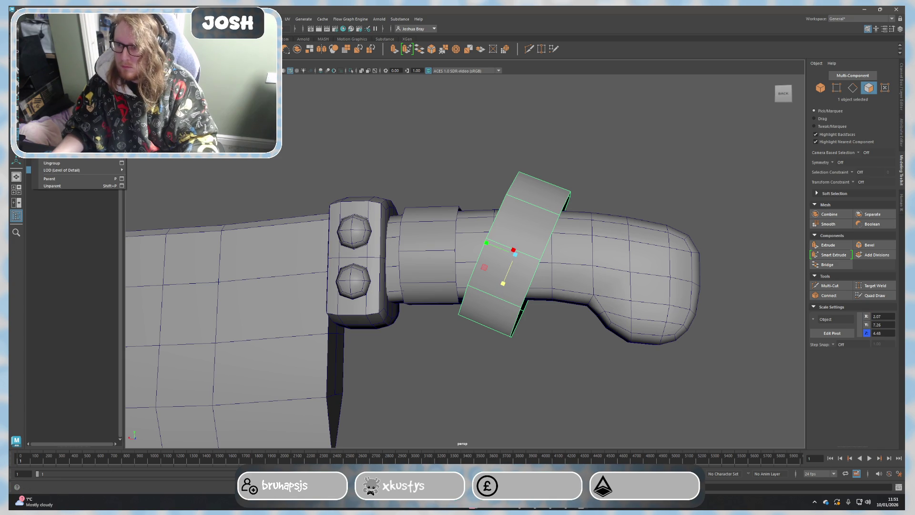
{"action": "key", "text": "Escape"}
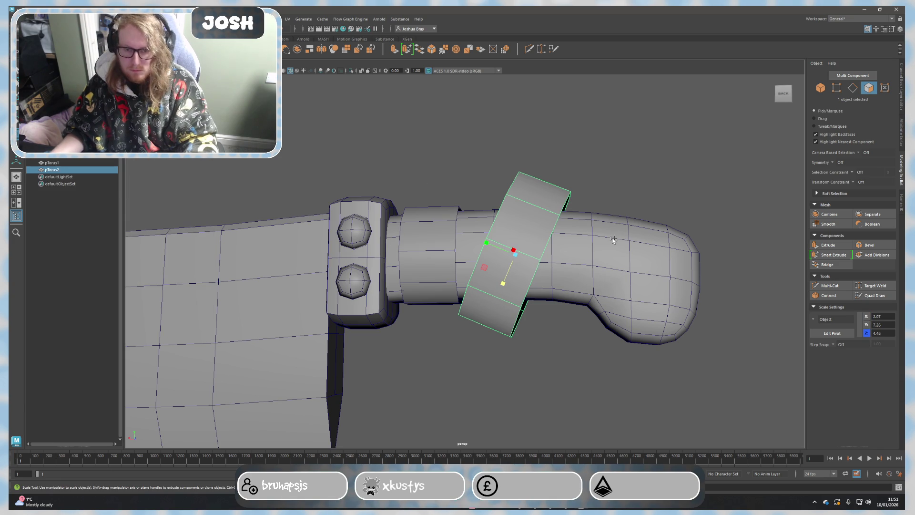
{"action": "left_click", "coordinate": [612, 248], "text": "shift"}
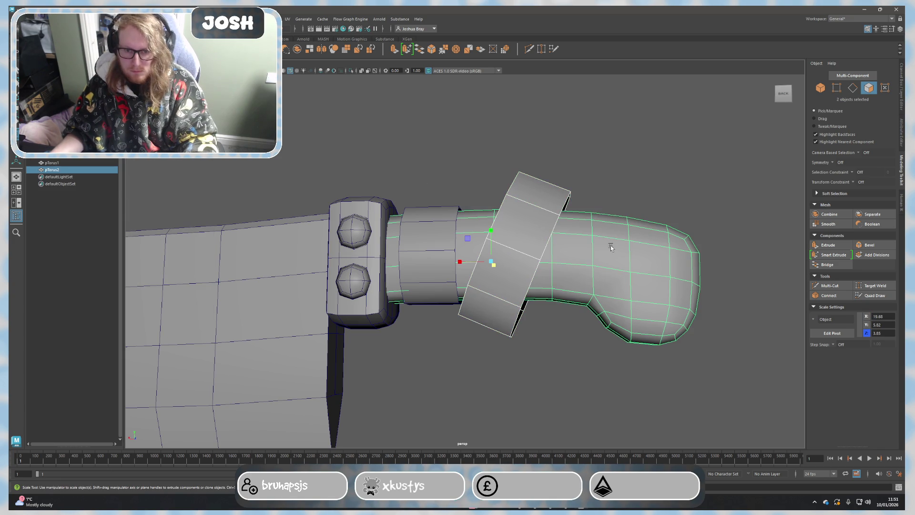
{"action": "left_click", "coordinate": [287, 19]}
{"action": "mouse_move", "coordinate": [271, 19]}
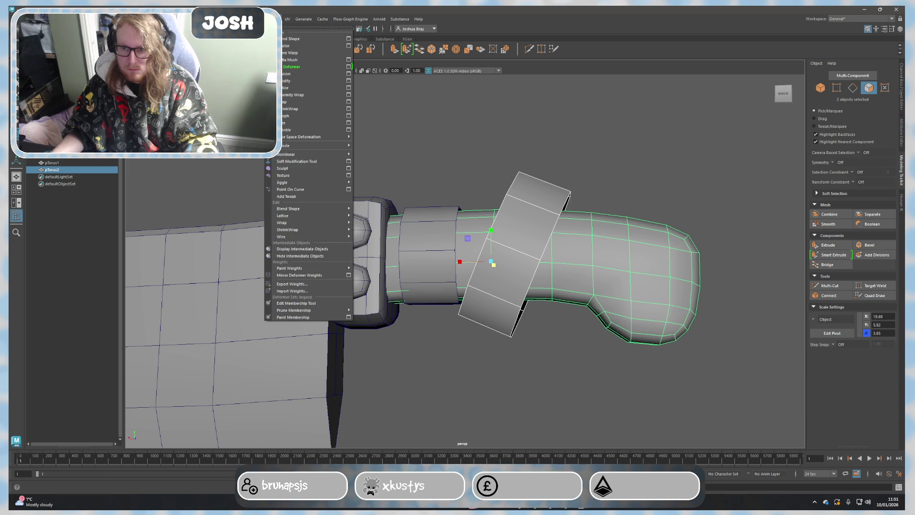
{"action": "left_click", "coordinate": [285, 115]}
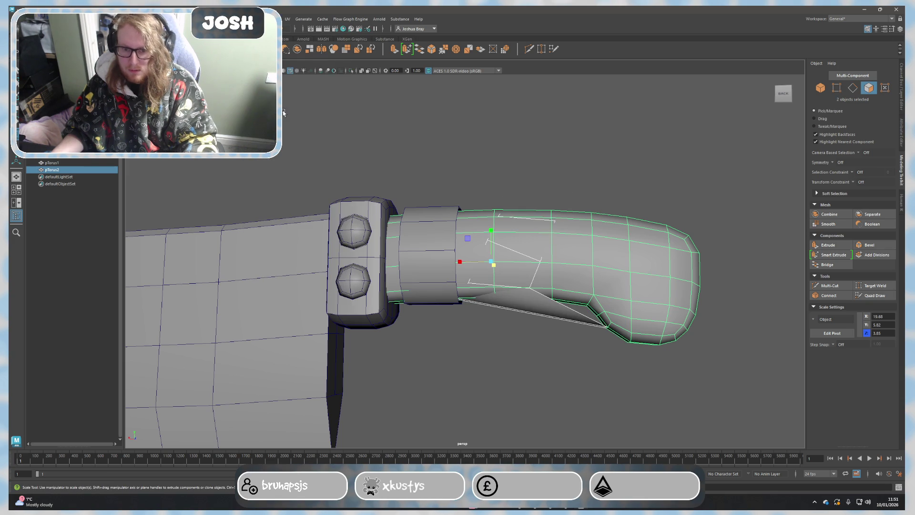
{"action": "key", "text": "ctrl+z"}
Step: Select only the tilted ring and delete it
{"action": "left_click", "coordinate": [544, 386]}
{"action": "left_click", "coordinate": [510, 267]}
{"action": "mouse_move", "coordinate": [510, 267]}
{"action": "left_mouse_down", "text": "alt"}
{"action": "mouse_move", "coordinate": [565, 294]}
{"action": "mouse_move", "coordinate": [536, 419]}
{"action": "mouse_move", "coordinate": [497, 398]}
{"action": "left_mouse_up", "text": "alt"}
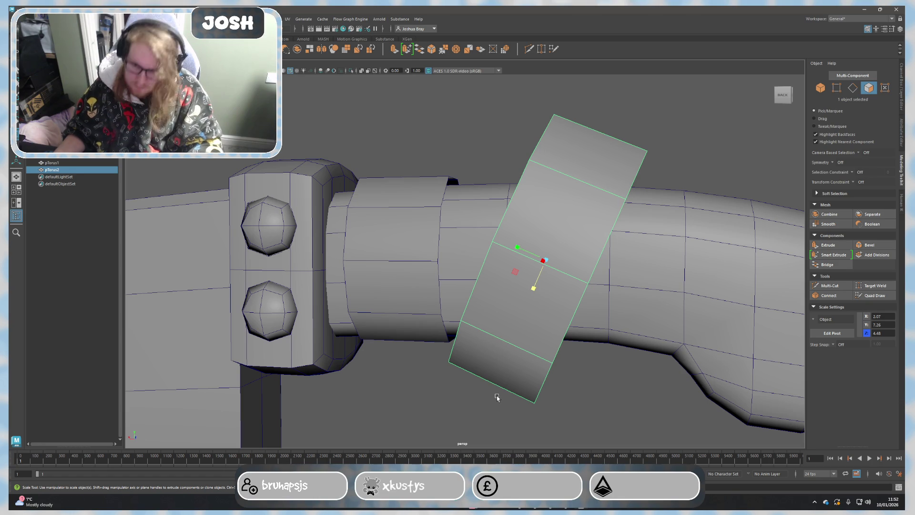
{"action": "key", "text": "Delete"}
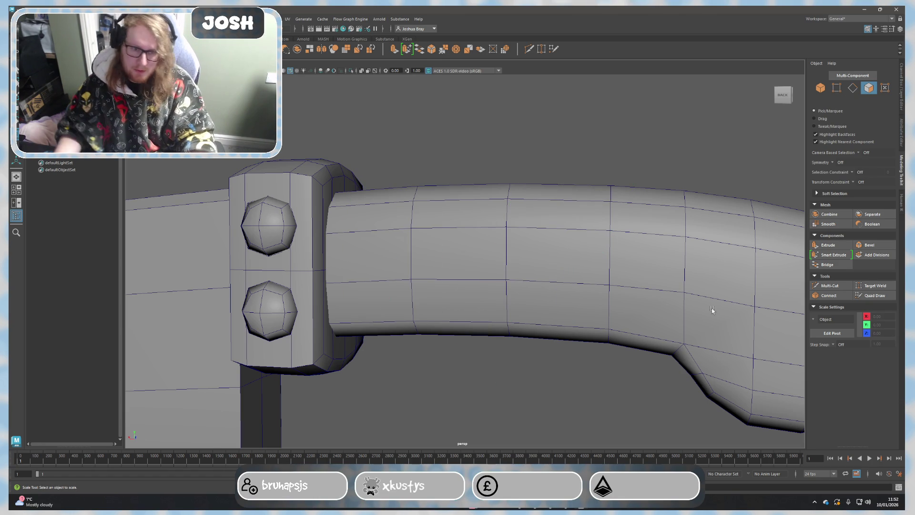
Step: Make the curved handle live and start Quad Draw from the Modeling Toolkit
{"action": "key", "text": "q"}
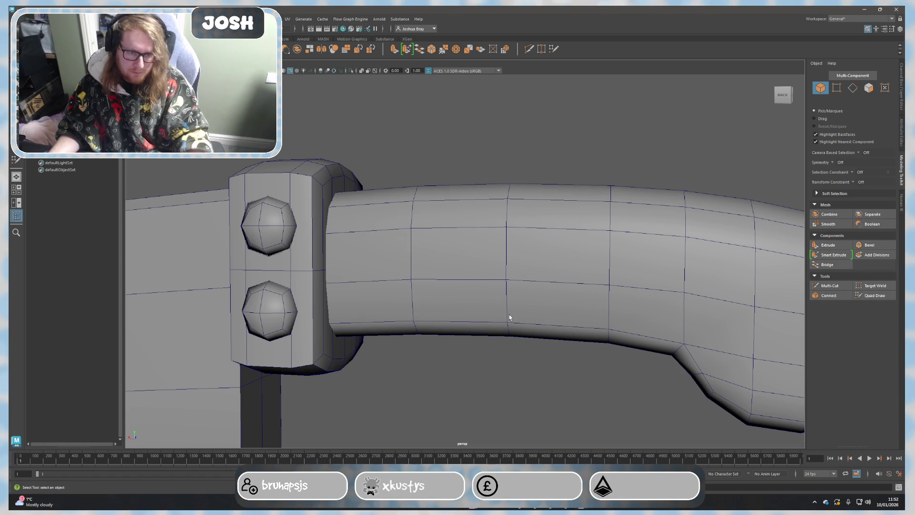
{"action": "left_click", "coordinate": [463, 251]}
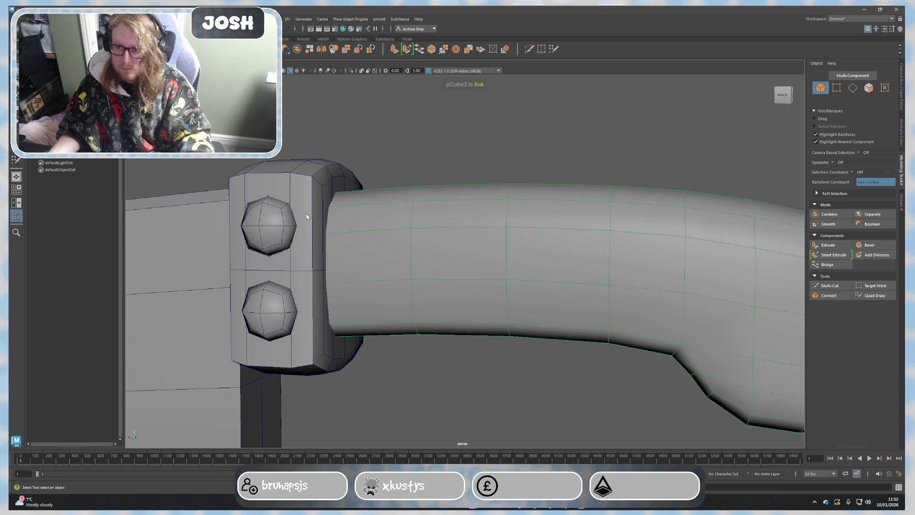
{"action": "left_click_drag", "start_coordinate": [406, 276], "coordinate": [416, 274], "text": "alt"}
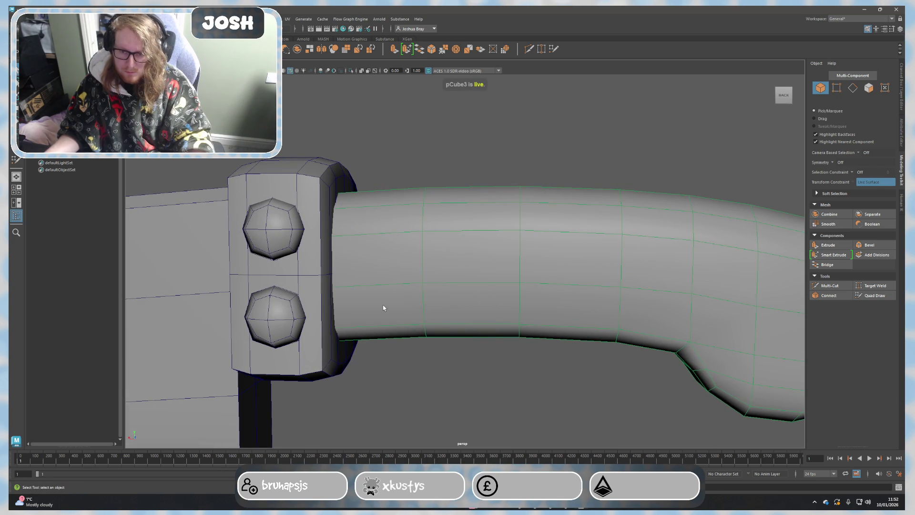
{"action": "key", "text": "Tab"}
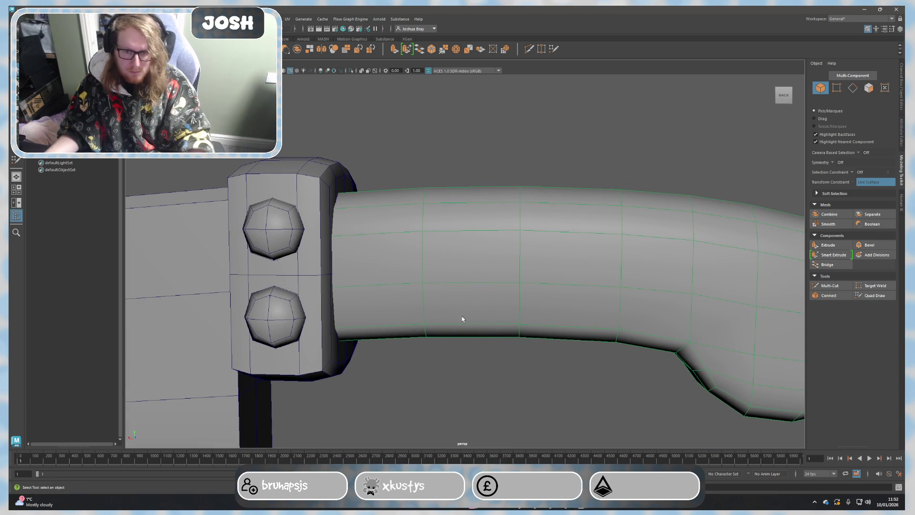
{"action": "left_click", "coordinate": [893, 286]}
{"action": "left_click", "coordinate": [876, 296]}
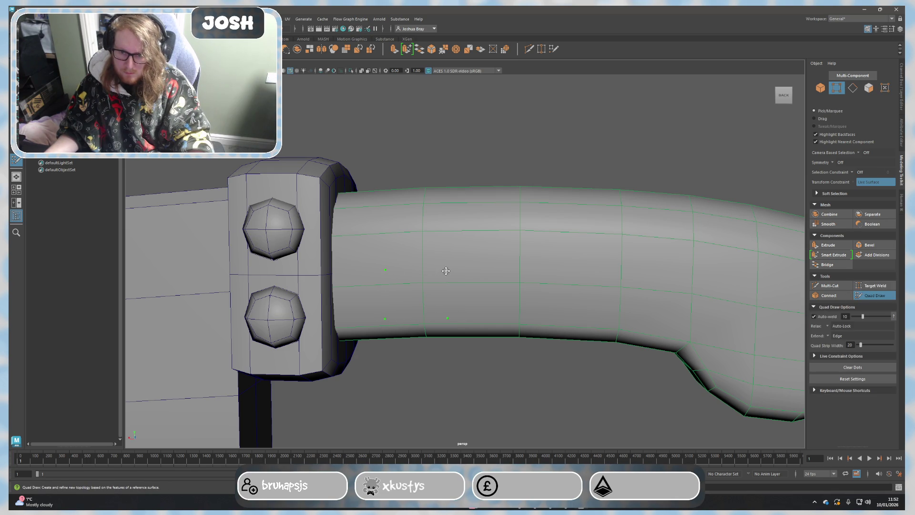
Step: Fill a first quad past the guard and extend the strip up and down around the handle
{"action": "left_click", "coordinate": [416, 296], "text": "shift"}
{"action": "mouse_move", "coordinate": [410, 271]}
{"action": "left_mouse_down"}
{"action": "mouse_move", "coordinate": [409, 233]}
{"action": "mouse_move", "coordinate": [393, 244]}
{"action": "mouse_move", "coordinate": [407, 276]}
{"action": "mouse_move", "coordinate": [414, 253]}
{"action": "mouse_move", "coordinate": [318, 256]}
{"action": "left_mouse_up"}
{"action": "mouse_move", "coordinate": [497, 187]}
{"action": "left_mouse_down"}
{"action": "mouse_move", "coordinate": [492, 235]}
{"action": "mouse_move", "coordinate": [504, 238]}
{"action": "mouse_move", "coordinate": [509, 313]}
{"action": "mouse_move", "coordinate": [514, 255]}
{"action": "mouse_move", "coordinate": [515, 323]}
{"action": "mouse_move", "coordinate": [427, 359]}
{"action": "left_mouse_up"}
{"action": "mouse_move", "coordinate": [443, 277]}
{"action": "left_mouse_down"}
{"action": "mouse_move", "coordinate": [456, 230]}
{"action": "mouse_move", "coordinate": [436, 317]}
{"action": "mouse_move", "coordinate": [397, 273]}
{"action": "left_mouse_up"}
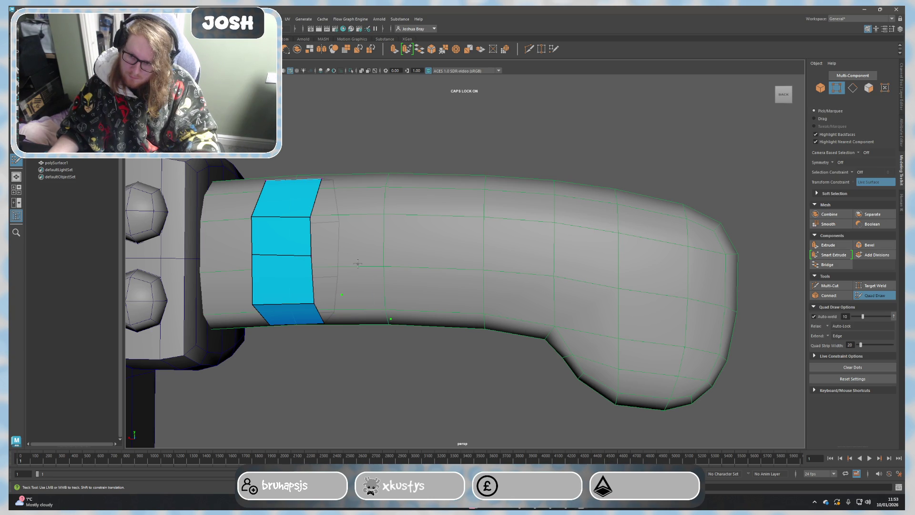
Step: Fill and extrude a slanted quad strip up the handle, adjusting its corner vertices
{"action": "left_click", "coordinate": [376, 288], "text": "shift"}
{"action": "left_click_drag", "start_coordinate": [381, 274], "coordinate": [410, 235]}
{"action": "key", "text": "Tab"}
{"action": "mouse_move", "coordinate": [417, 226]}
{"action": "left_mouse_down"}
{"action": "mouse_move", "coordinate": [459, 176]}
{"action": "mouse_move", "coordinate": [384, 218]}
{"action": "mouse_move", "coordinate": [422, 218]}
{"action": "left_mouse_up"}
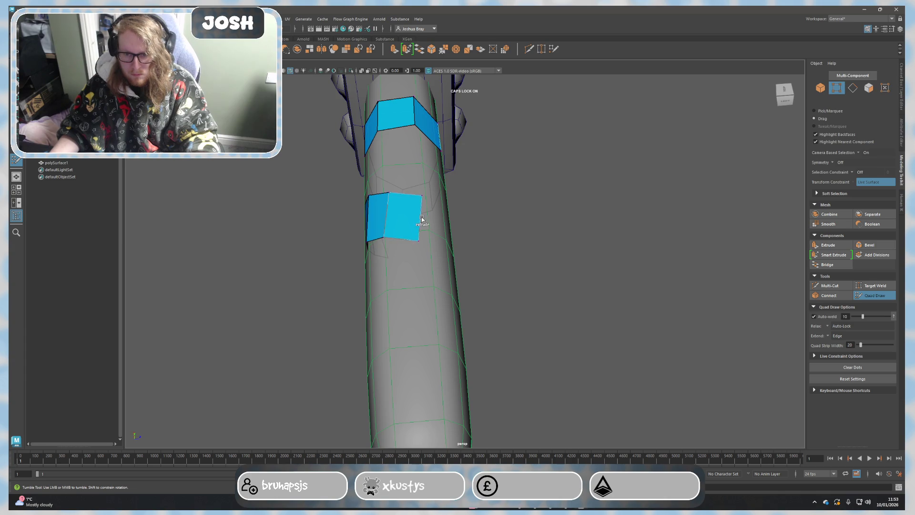
{"action": "mouse_move", "coordinate": [489, 240]}
{"action": "left_mouse_down", "text": "alt"}
{"action": "mouse_move", "coordinate": [472, 217]}
{"action": "mouse_move", "coordinate": [483, 224]}
{"action": "mouse_move", "coordinate": [502, 205]}
{"action": "left_mouse_up", "text": "alt"}
{"action": "mouse_move", "coordinate": [454, 221]}
{"action": "left_mouse_down"}
{"action": "mouse_move", "coordinate": [505, 243]}
{"action": "mouse_move", "coordinate": [534, 300]}
{"action": "left_mouse_up"}
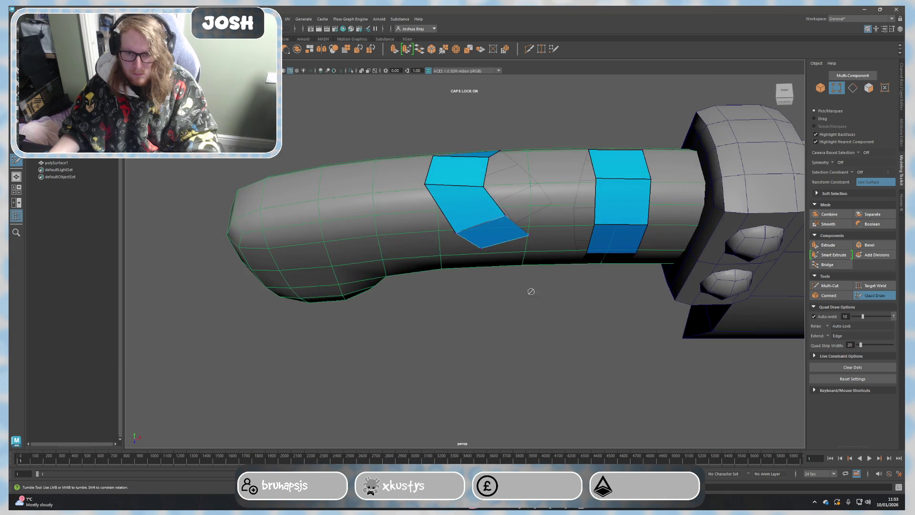
{"action": "left_click_drag", "start_coordinate": [484, 188], "coordinate": [491, 183]}
{"action": "left_click_drag", "start_coordinate": [433, 184], "coordinate": [434, 186]}
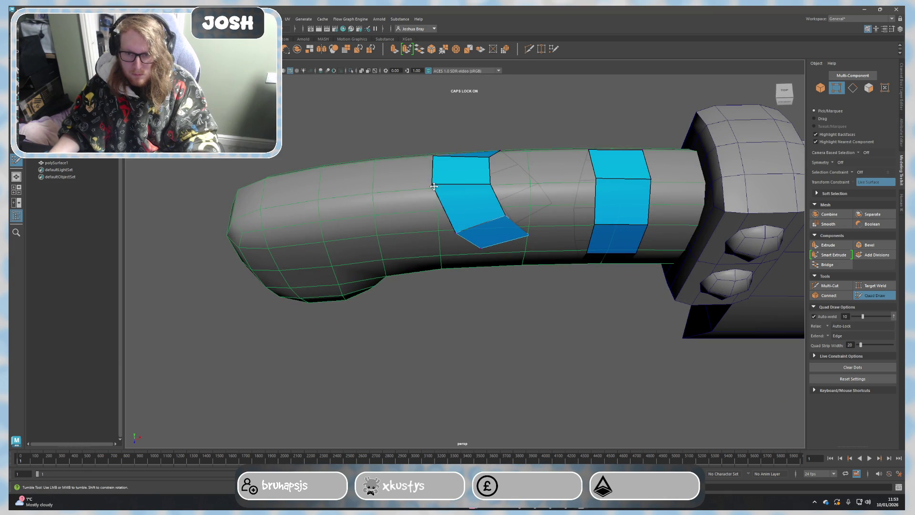
Step: Extend the diagonal strip to four quads and fill the gap joining both face groups
{"action": "left_click_drag", "start_coordinate": [527, 255], "coordinate": [501, 199], "text": "alt"}
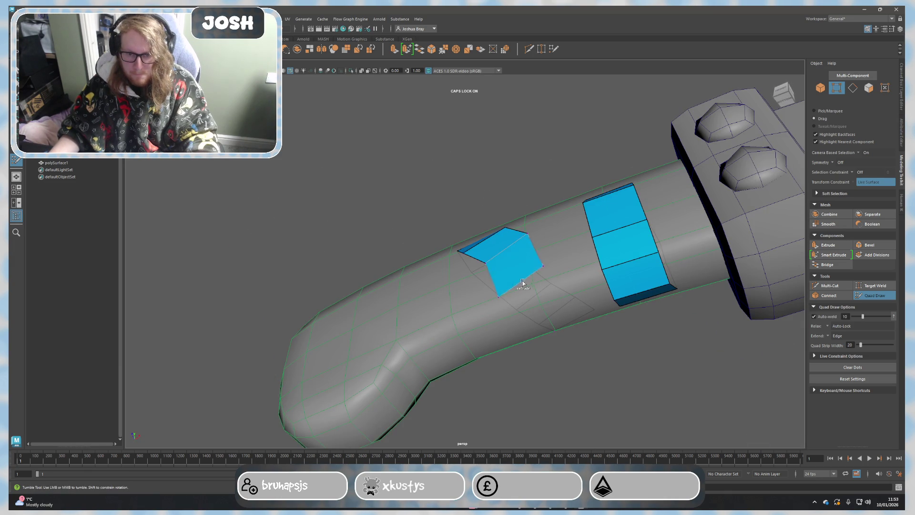
{"action": "mouse_move", "coordinate": [491, 263]}
{"action": "left_mouse_down", "text": "alt"}
{"action": "mouse_move", "coordinate": [553, 324]}
{"action": "mouse_move", "coordinate": [521, 328]}
{"action": "mouse_move", "coordinate": [473, 243]}
{"action": "left_mouse_up", "text": "alt"}
{"action": "mouse_move", "coordinate": [405, 270]}
{"action": "left_mouse_down"}
{"action": "mouse_move", "coordinate": [428, 260]}
{"action": "mouse_move", "coordinate": [422, 215]}
{"action": "left_mouse_up"}
{"action": "mouse_move", "coordinate": [469, 242]}
{"action": "left_mouse_down", "text": "alt"}
{"action": "mouse_move", "coordinate": [433, 278]}
{"action": "mouse_move", "coordinate": [446, 256]}
{"action": "left_mouse_up", "text": "alt"}
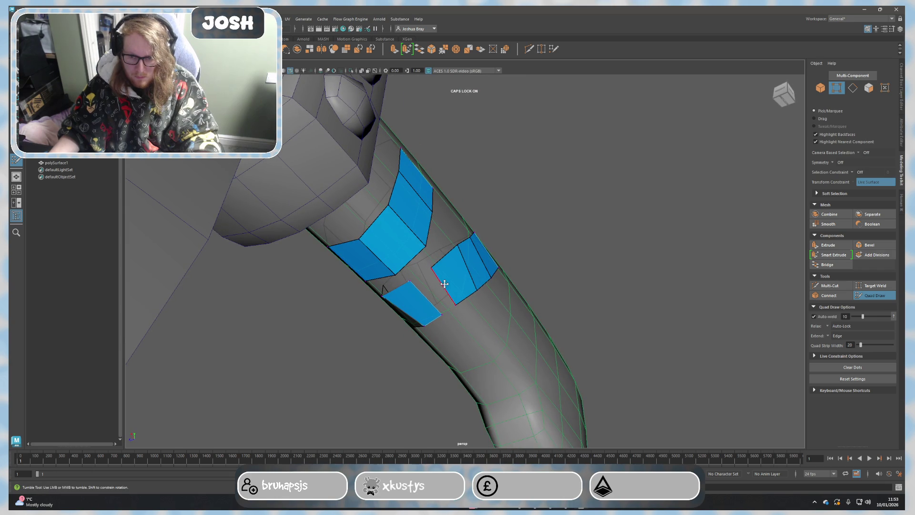
{"action": "left_click_drag", "start_coordinate": [435, 299], "coordinate": [439, 294]}
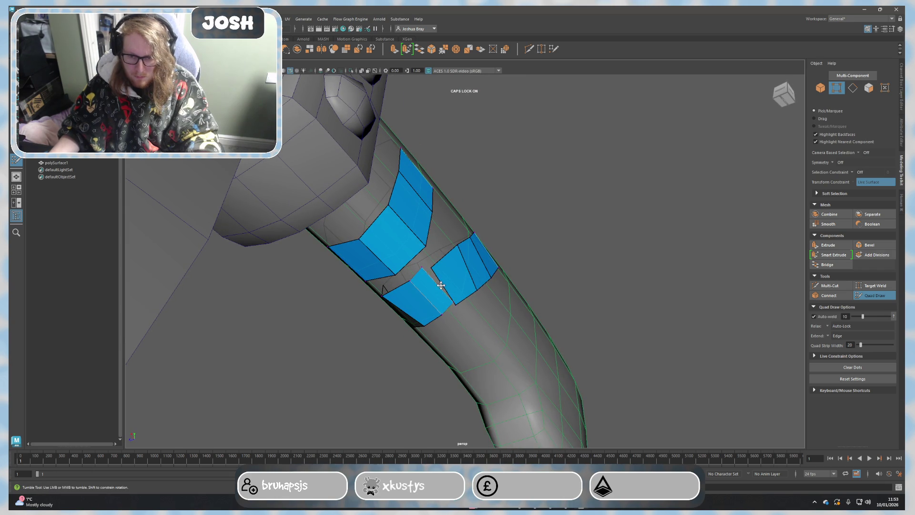
{"action": "left_click", "coordinate": [434, 286], "text": "shift"}
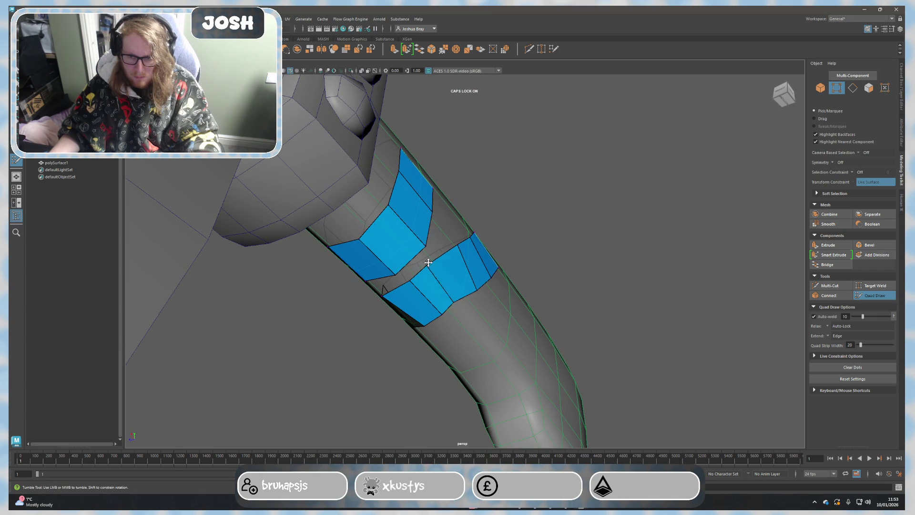
Step: Check the slanted band from the side and finish Quad Draw
{"action": "mouse_move", "coordinate": [461, 296]}
{"action": "left_mouse_down", "text": "alt"}
{"action": "mouse_move", "coordinate": [513, 306]}
{"action": "mouse_move", "coordinate": [418, 350]}
{"action": "mouse_move", "coordinate": [460, 323]}
{"action": "mouse_move", "coordinate": [472, 327]}
{"action": "left_mouse_up", "text": "alt"}
{"action": "mouse_move", "coordinate": [472, 327]}
{"action": "middle_mouse_down", "text": "alt"}
{"action": "mouse_move", "coordinate": [435, 327]}
{"action": "mouse_move", "coordinate": [444, 328]}
{"action": "mouse_move", "coordinate": [432, 335]}
{"action": "middle_mouse_up", "text": "alt"}
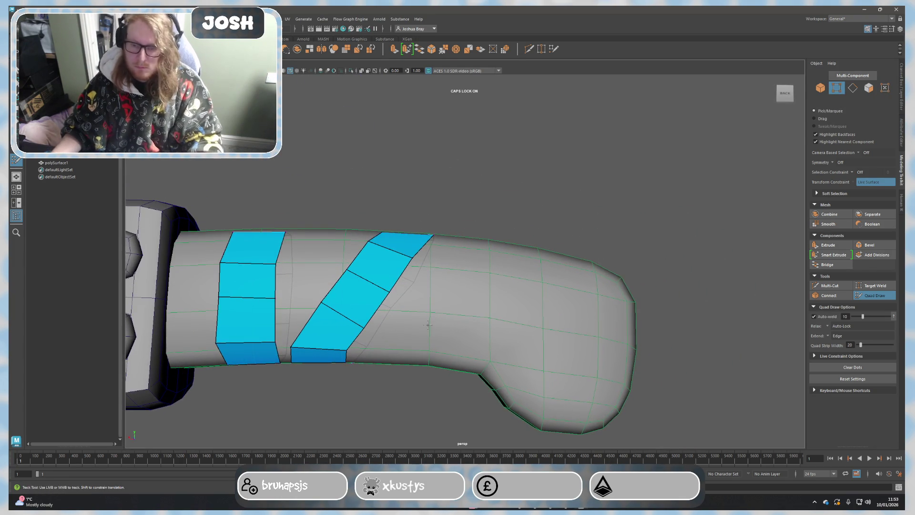
{"action": "left_click", "coordinate": [875, 295]}
{"action": "mouse_move", "coordinate": [505, 233]}
{"action": "left_mouse_down", "text": "alt"}
{"action": "mouse_move", "coordinate": [481, 253]}
{"action": "mouse_move", "coordinate": [384, 278]}
{"action": "left_mouse_up", "text": "alt"}
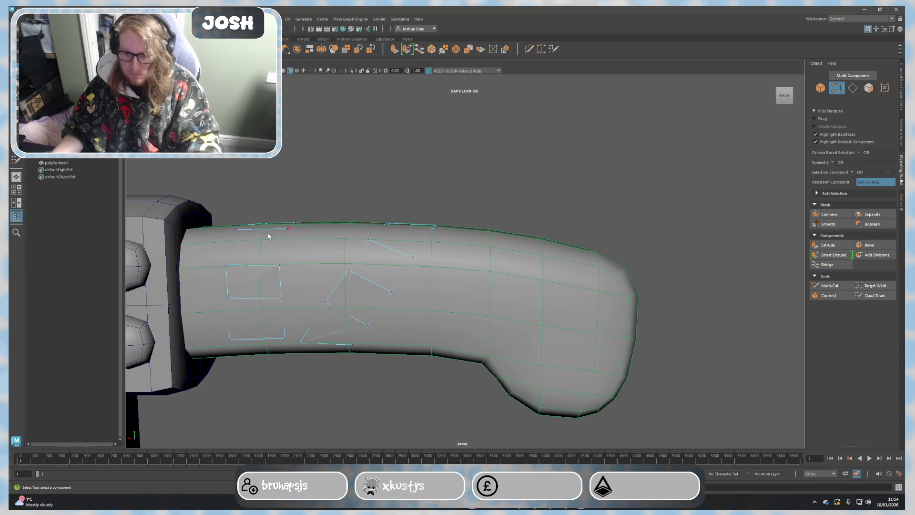
Step: Extrude the drawn band faces with thickness 1 as a trial, then undo it
{"action": "right_click_drag", "start_coordinate": [359, 286], "coordinate": [367, 305]}
{"action": "left_click", "coordinate": [353, 324]}
{"action": "left_click", "coordinate": [415, 281], "text": "shift"}
{"action": "left_click_drag", "start_coordinate": [416, 281], "coordinate": [417, 317], "text": "alt"}
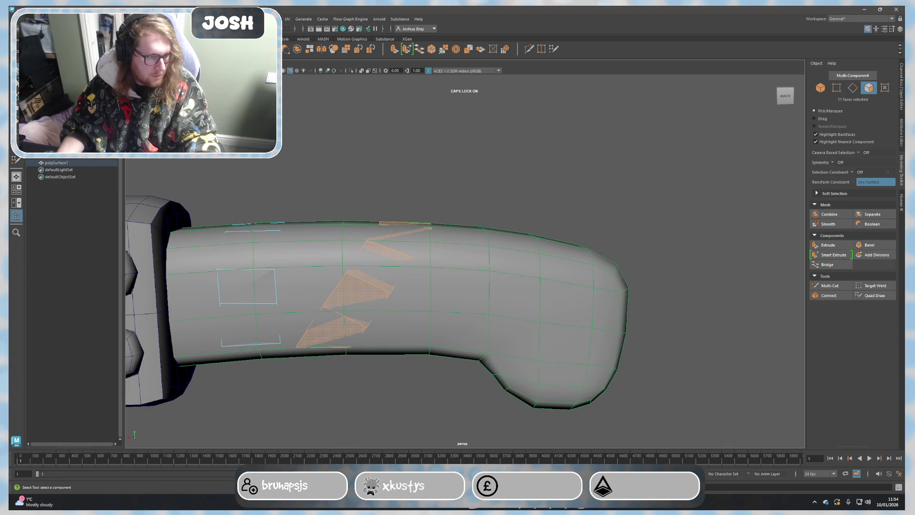
{"action": "key", "text": "ctrl+e"}
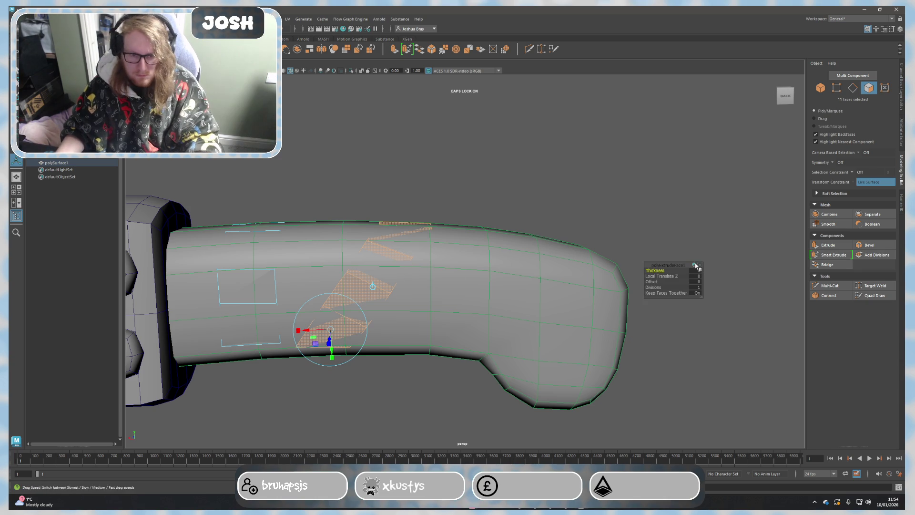
{"action": "type", "text": "1"}
{"action": "key", "text": "Return"}
{"action": "mouse_move", "coordinate": [615, 215]}
{"action": "left_mouse_down", "text": "alt"}
{"action": "mouse_move", "coordinate": [541, 194]}
{"action": "mouse_move", "coordinate": [431, 204]}
{"action": "mouse_move", "coordinate": [443, 215]}
{"action": "mouse_move", "coordinate": [439, 202]}
{"action": "mouse_move", "coordinate": [549, 213]}
{"action": "mouse_move", "coordinate": [612, 198]}
{"action": "left_mouse_up", "text": "alt"}
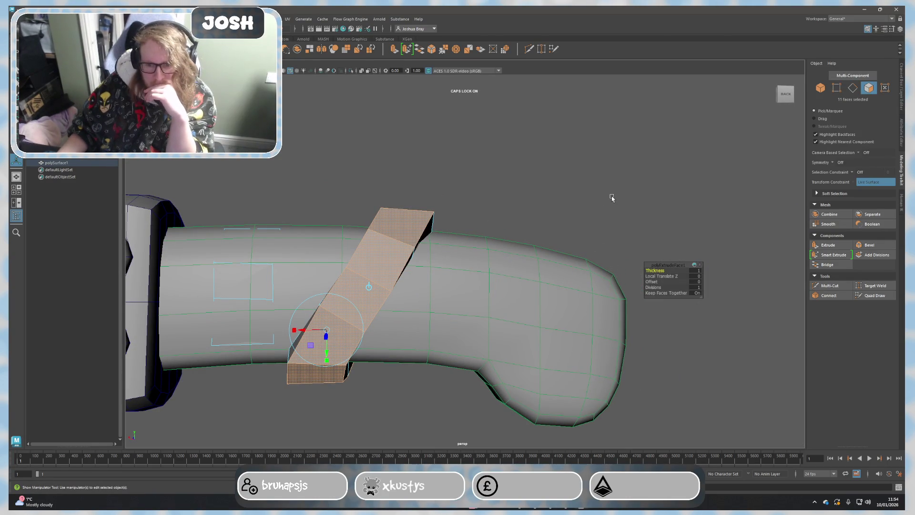
{"action": "key", "text": "ctrl+z"}
{"action": "key", "text": "ctrl+z"}
{"action": "key", "text": "ctrl+z"}
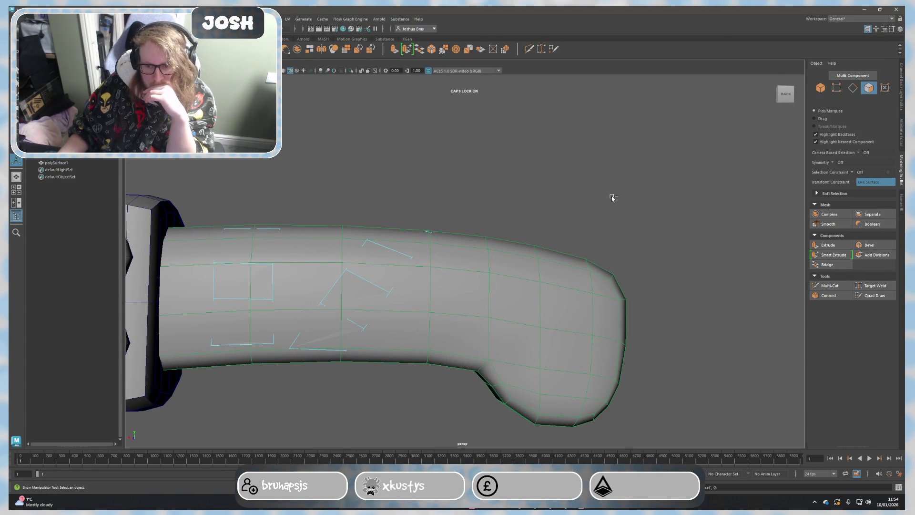
Step: Select the diagonal band's faces, turn Make Live off, and select polySurface1 in the Outliner
{"action": "key", "text": "q"}
{"action": "left_click", "coordinate": [391, 255]}
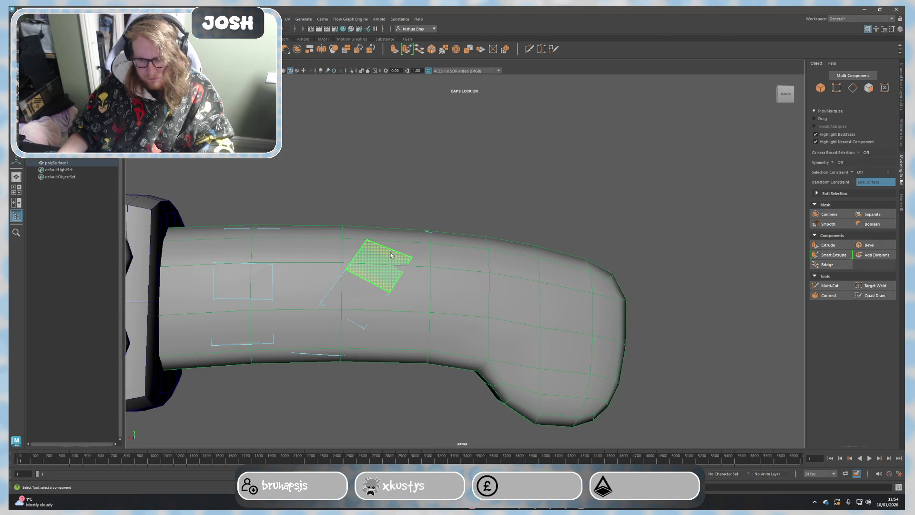
{"action": "left_click", "coordinate": [373, 281]}
{"action": "left_click", "coordinate": [477, 143]}
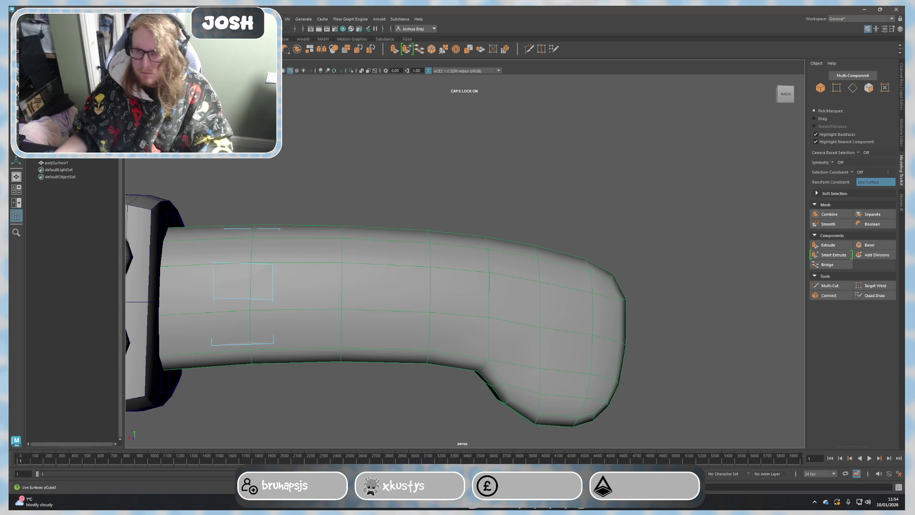
{"action": "double_click", "coordinate": [253, 258]}
{"action": "key", "text": "ctrl+z"}
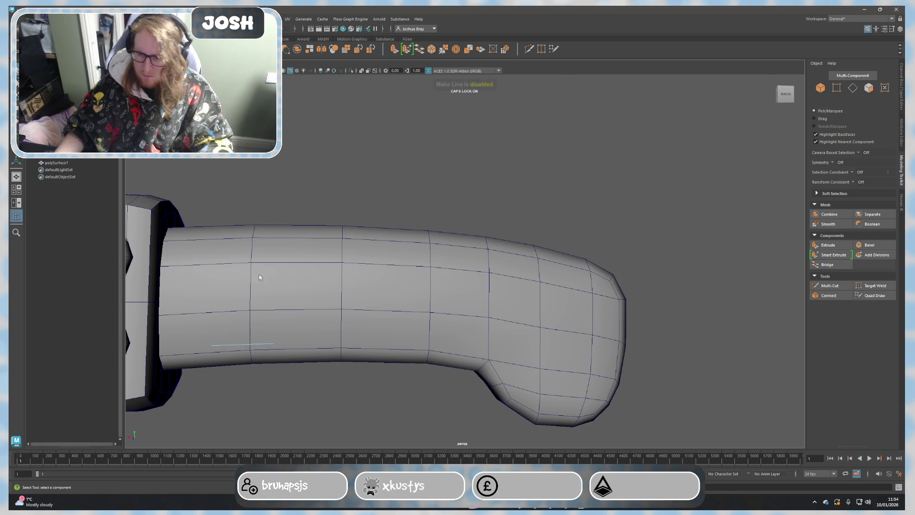
{"action": "mouse_move", "coordinate": [251, 350]}
{"action": "left_mouse_down", "text": "alt"}
{"action": "mouse_move", "coordinate": [284, 370]}
{"action": "mouse_move", "coordinate": [310, 352]}
{"action": "mouse_move", "coordinate": [83, 190]}
{"action": "left_mouse_up", "text": "alt"}
{"action": "left_click", "coordinate": [59, 163]}
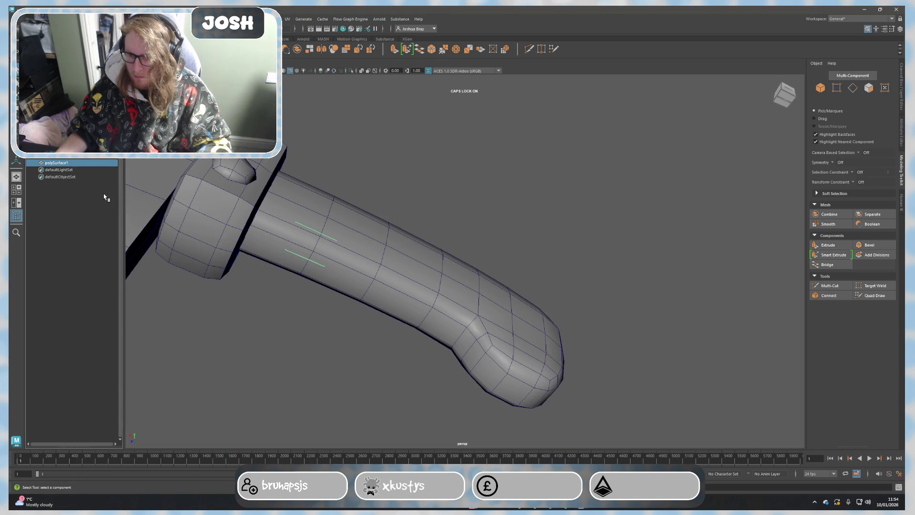
Step: Delete polySurface1 and orbit out to view the bare curved handle
{"action": "key", "text": "Delete"}
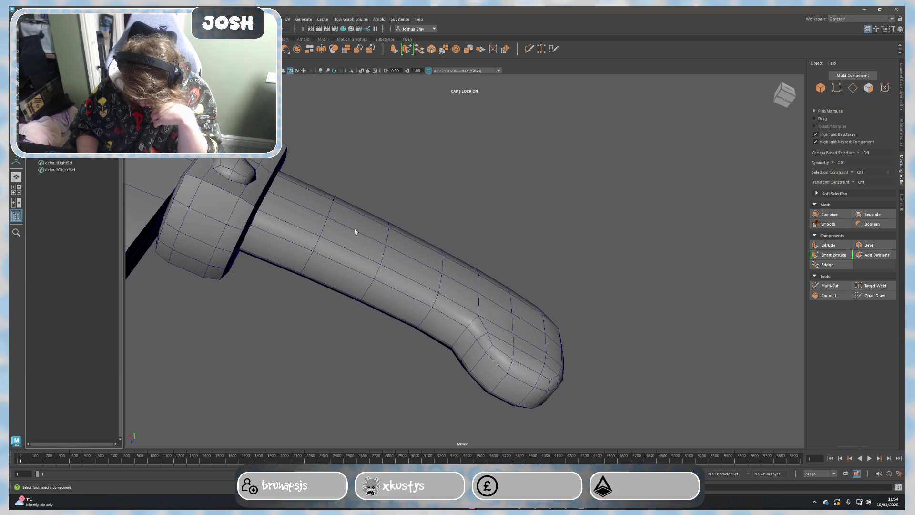
{"action": "mouse_move", "coordinate": [419, 194]}
{"action": "left_mouse_down", "text": "alt"}
{"action": "mouse_move", "coordinate": [402, 228]}
{"action": "mouse_move", "coordinate": [421, 213]}
{"action": "mouse_move", "coordinate": [407, 224]}
{"action": "left_mouse_up", "text": "alt"}
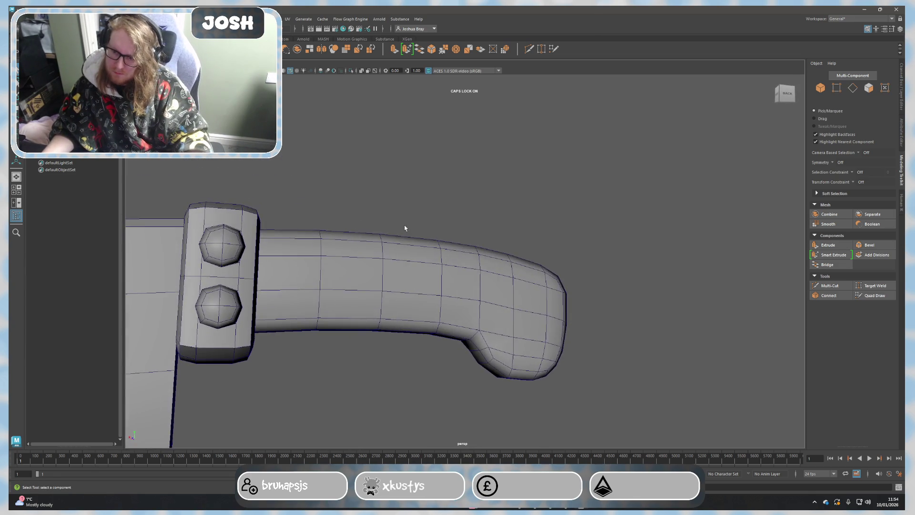
{"action": "scroll", "coordinate": [390, 263], "scroll_direction": "down", "scroll_amount": 3}
{"action": "mouse_move", "coordinate": [369, 303]}
{"action": "left_mouse_down", "text": "alt"}
{"action": "mouse_move", "coordinate": [339, 350]}
{"action": "mouse_move", "coordinate": [353, 323]}
{"action": "mouse_move", "coordinate": [184, 343]}
{"action": "mouse_move", "coordinate": [176, 326]}
{"action": "mouse_move", "coordinate": [352, 334]}
{"action": "mouse_move", "coordinate": [339, 323]}
{"action": "left_mouse_up", "text": "alt"}
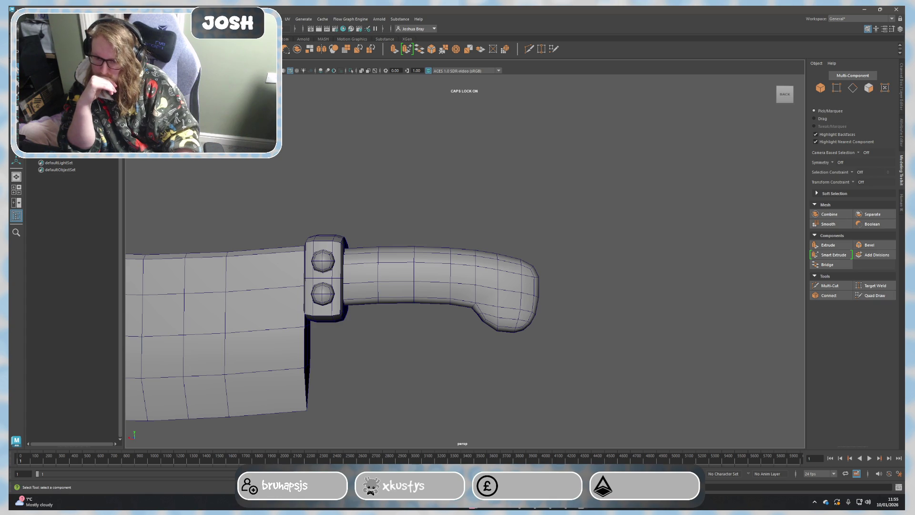
{"action": "left_click", "coordinate": [433, 249]}
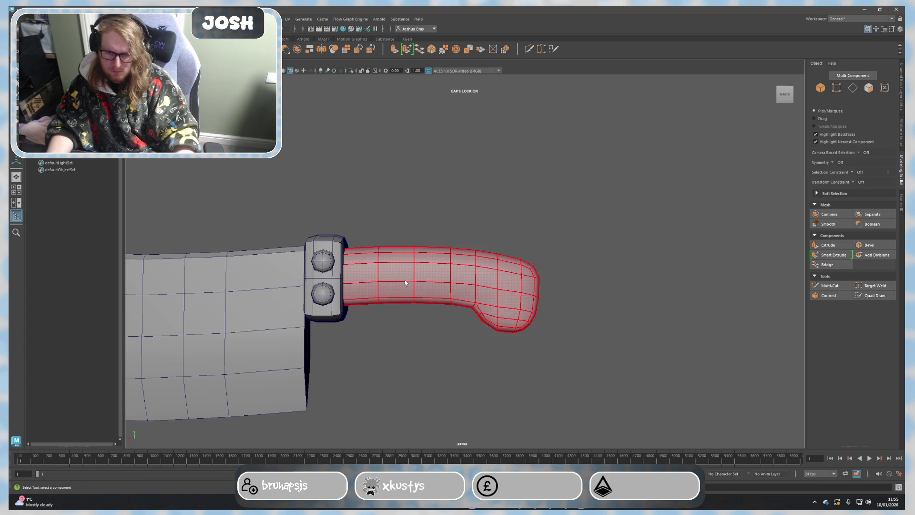
Step: Duplicate the handle, raise the copy straight above the original, and smooth it
{"action": "left_click", "coordinate": [544, 290]}
{"action": "key", "text": "w"}
{"action": "key", "text": "ctrl+d"}
{"action": "left_click_drag", "start_coordinate": [434, 256], "coordinate": [434, 105]}
{"action": "middle_click_drag", "start_coordinate": [588, 181], "coordinate": [597, 219], "text": "alt"}
{"action": "left_click", "coordinate": [818, 224]}
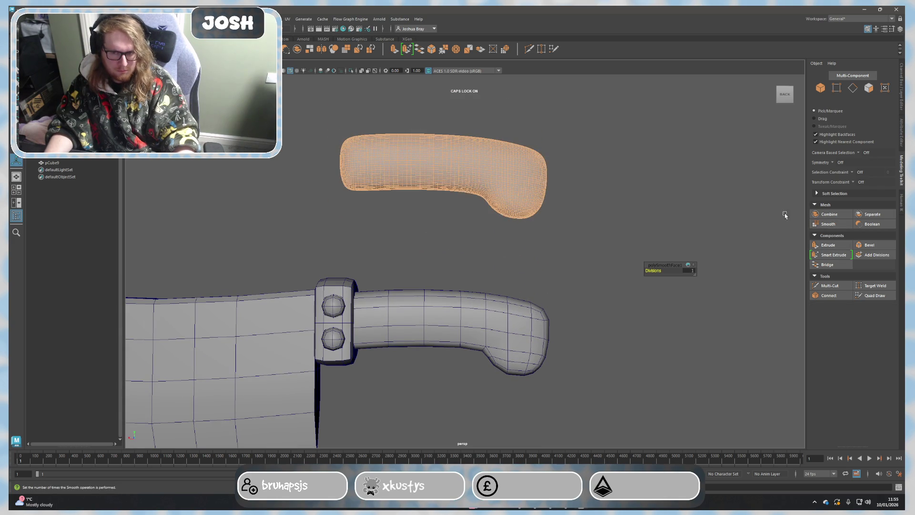
Step: Create a polygon torus and move it along X onto the top of the smoothed handle copy
{"action": "left_click", "coordinate": [611, 193]}
{"action": "mouse_move", "coordinate": [585, 210]}
{"action": "left_mouse_down", "text": "alt"}
{"action": "mouse_move", "coordinate": [603, 235]}
{"action": "mouse_move", "coordinate": [468, 235]}
{"action": "left_mouse_up", "text": "alt"}
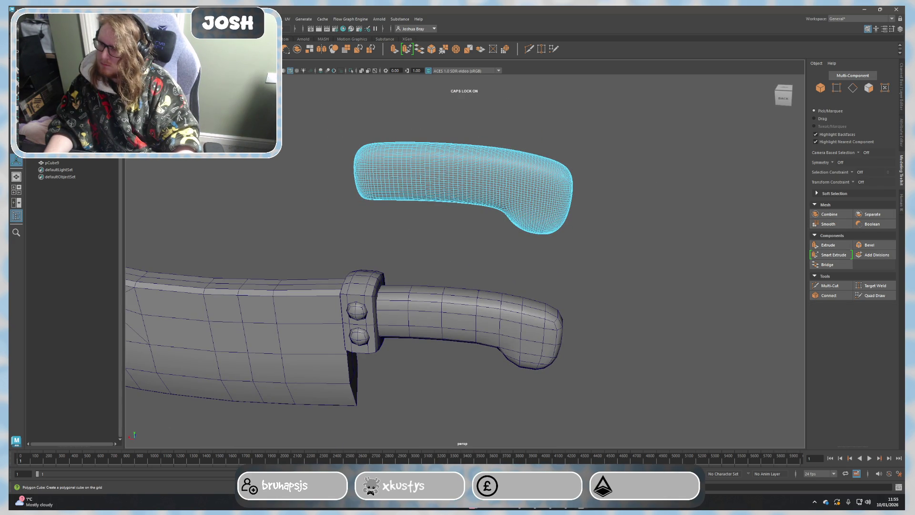
{"action": "left_click", "coordinate": [267, 48]}
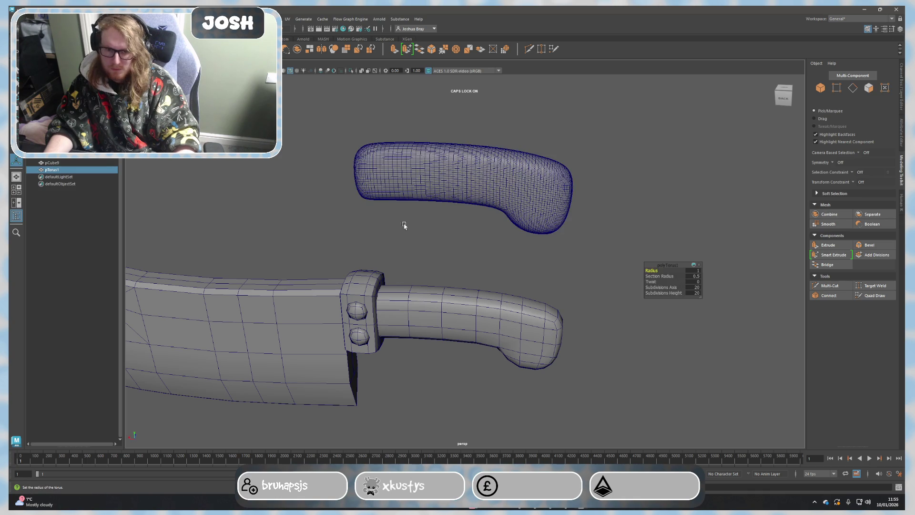
{"action": "scroll", "coordinate": [508, 311], "scroll_direction": "down", "scroll_amount": 3}
{"action": "key", "text": "w"}
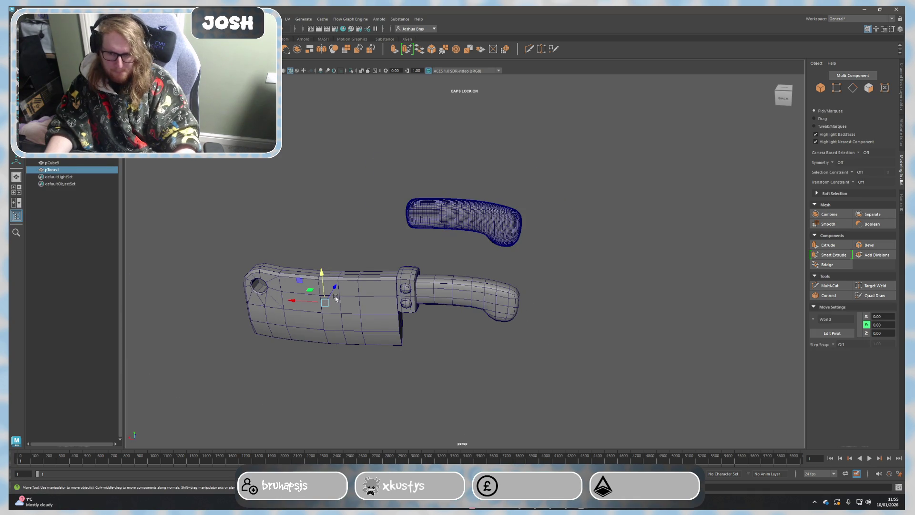
{"action": "mouse_move", "coordinate": [410, 298]}
{"action": "left_mouse_down"}
{"action": "mouse_move", "coordinate": [448, 293]}
{"action": "mouse_move", "coordinate": [445, 177]}
{"action": "left_mouse_up"}
{"action": "mouse_move", "coordinate": [483, 243]}
{"action": "left_mouse_down", "text": "alt"}
{"action": "mouse_move", "coordinate": [460, 256]}
{"action": "mouse_move", "coordinate": [474, 286]}
{"action": "mouse_move", "coordinate": [419, 285]}
{"action": "left_mouse_up", "text": "alt"}
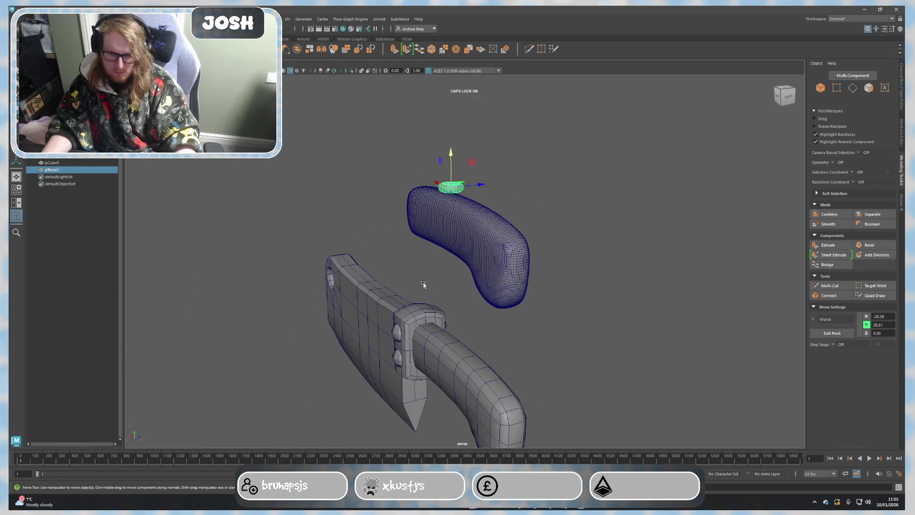
{"action": "scroll", "coordinate": [493, 305], "scroll_direction": "up", "scroll_amount": 5}
{"action": "mouse_move", "coordinate": [490, 307]}
{"action": "left_mouse_down", "text": "alt"}
{"action": "mouse_move", "coordinate": [451, 302]}
{"action": "mouse_move", "coordinate": [496, 302]}
{"action": "mouse_move", "coordinate": [568, 284]}
{"action": "left_mouse_up", "text": "alt"}
{"action": "left_click", "coordinate": [903, 97]}
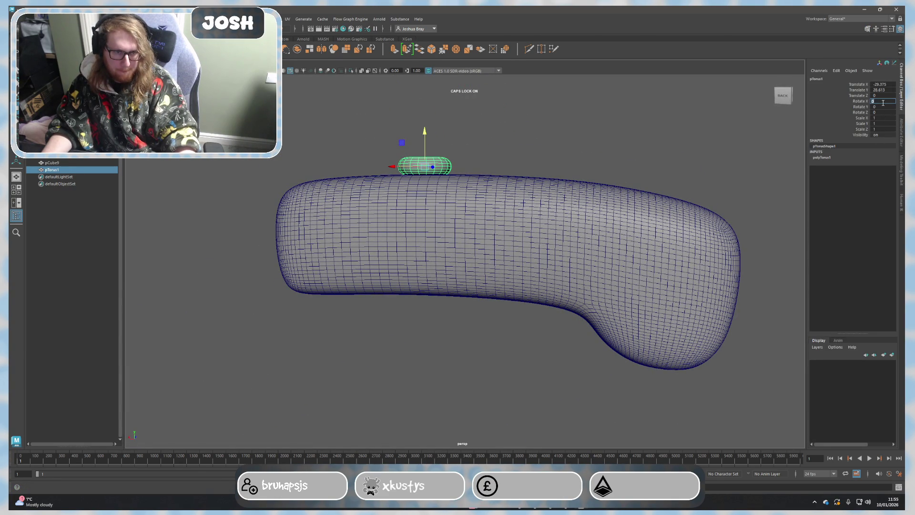
Step: Rotate the torus 90° in X and Y and scale it up to about 3.5
{"action": "type", "text": "90"}
{"action": "key", "text": "Return"}
{"action": "left_click", "coordinate": [882, 106]}
{"action": "type", "text": "90"}
{"action": "key", "text": "Return"}
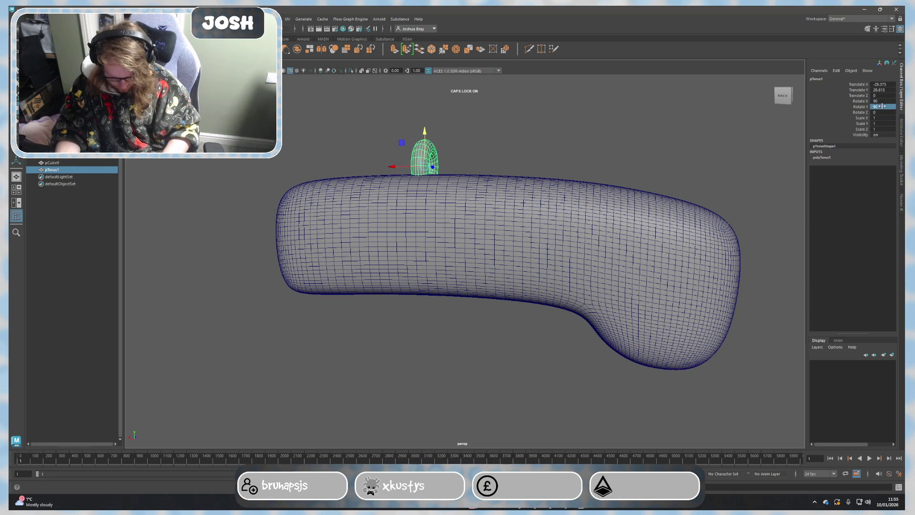
{"action": "left_click_drag", "start_coordinate": [569, 248], "coordinate": [555, 244], "text": "alt"}
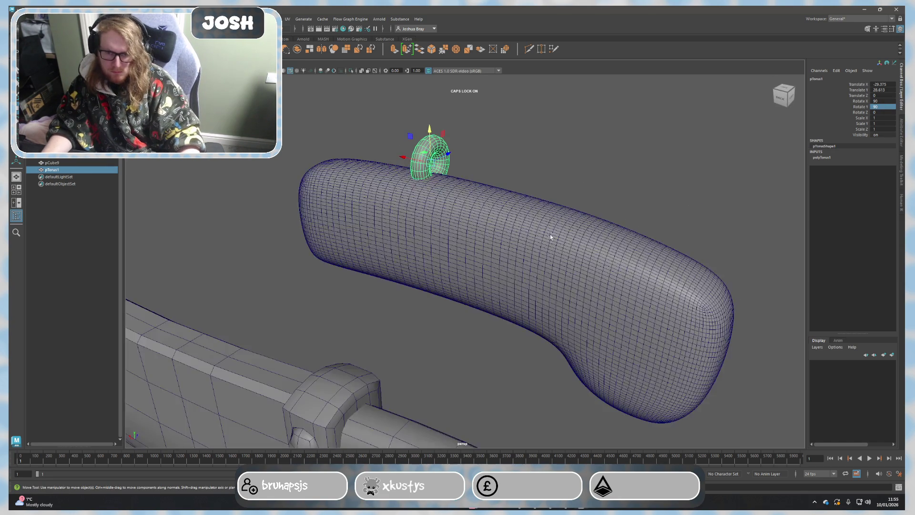
{"action": "key", "text": "r"}
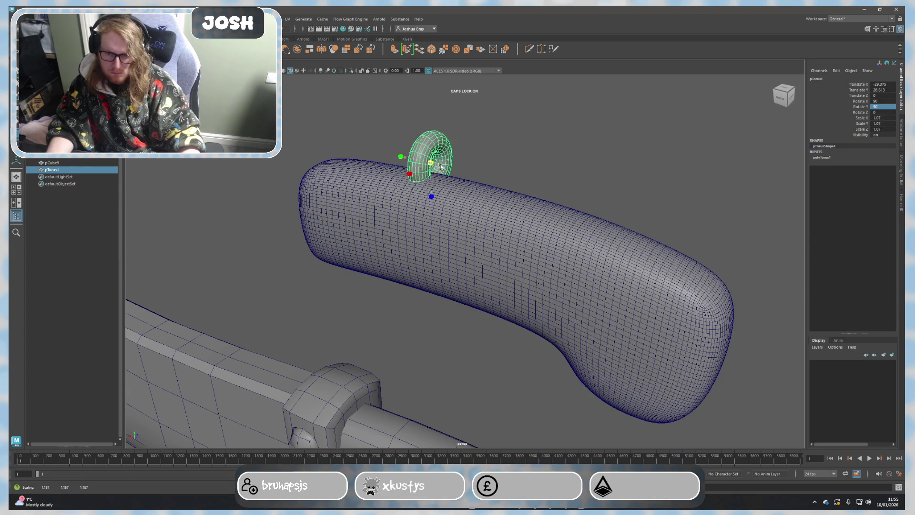
{"action": "left_click_drag", "start_coordinate": [430, 165], "coordinate": [536, 167]}
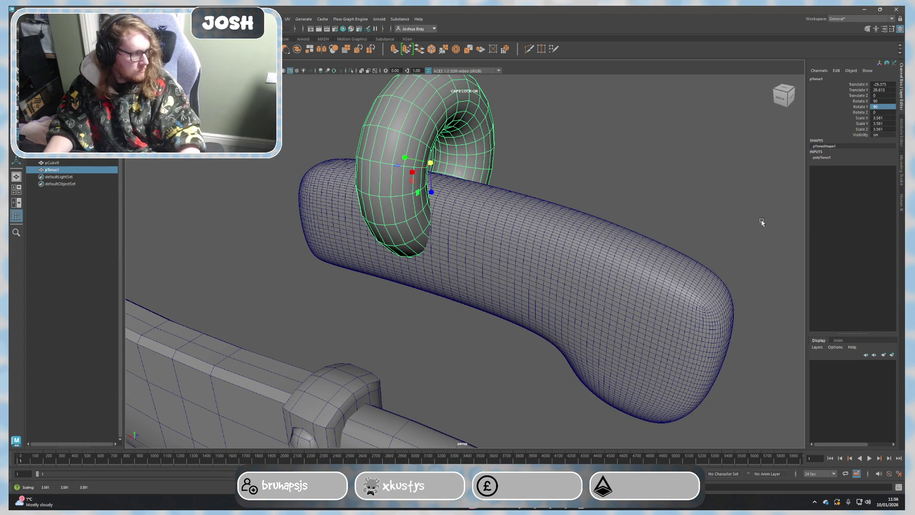
Step: Give the torus 3 height subdivisions and 40 axis subdivisions
{"action": "left_click", "coordinate": [832, 159]}
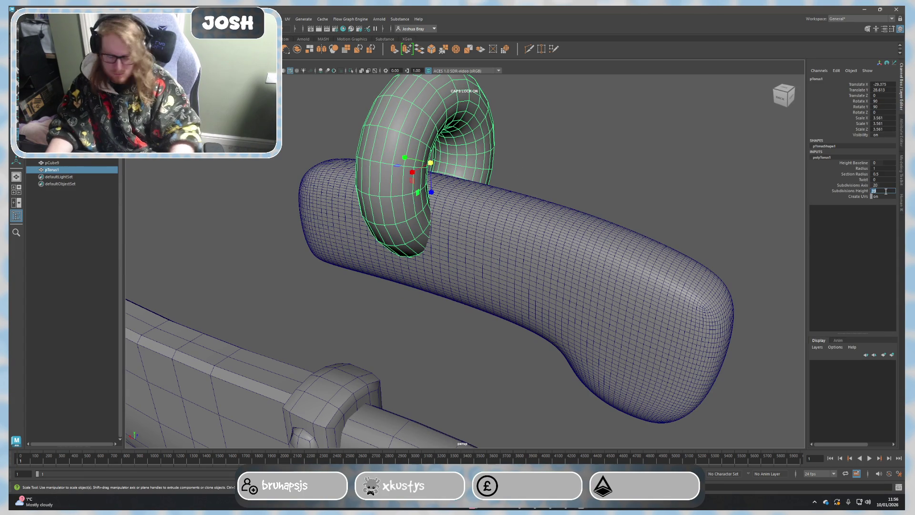
{"action": "type", "text": "3"}
{"action": "key", "text": "Return"}
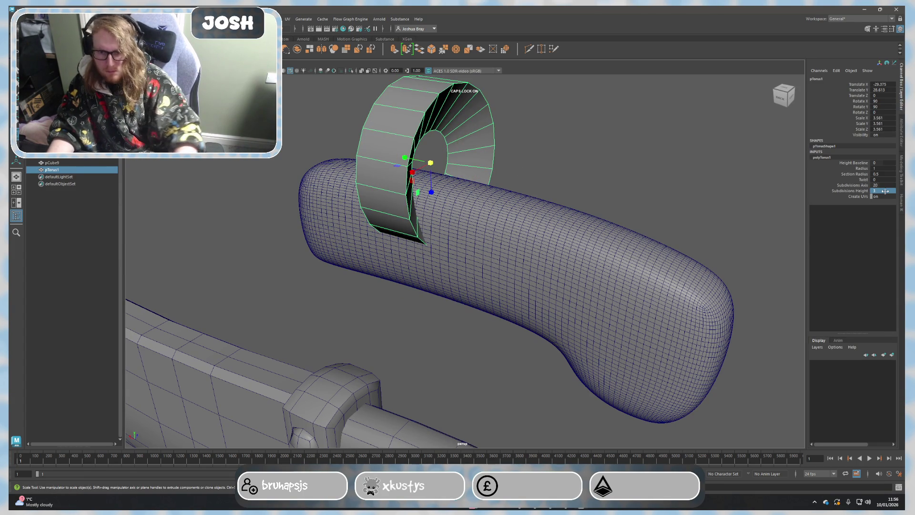
{"action": "double_click", "coordinate": [881, 186]}
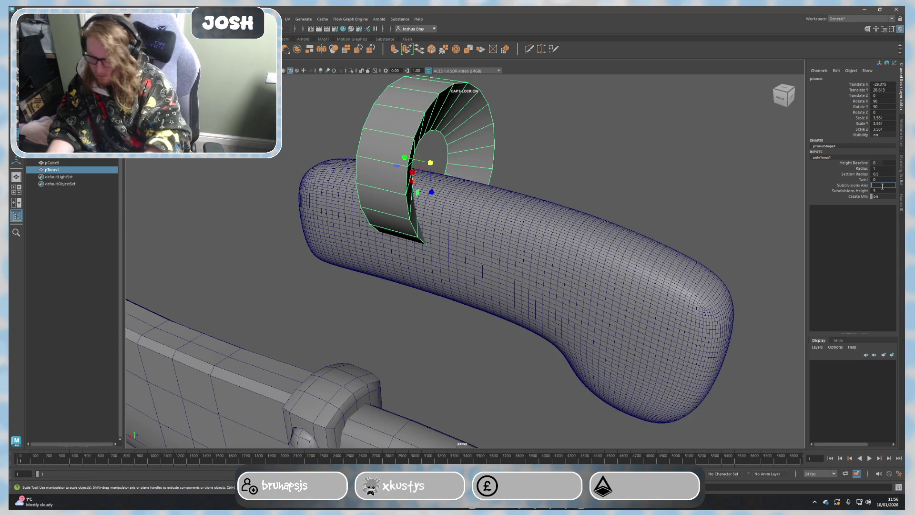
{"action": "type", "text": "40"}
{"action": "key", "text": "Return"}
Step: Delete a face loop from the torus to turn it into an open band
{"action": "right_click_drag", "start_coordinate": [521, 152], "coordinate": [520, 169]}
{"action": "left_click", "coordinate": [476, 143]}
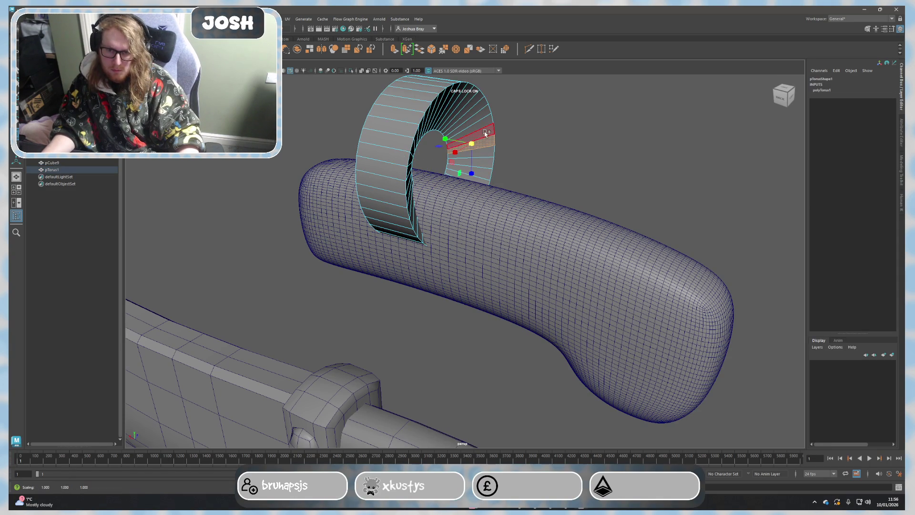
{"action": "left_click_drag", "start_coordinate": [483, 137], "coordinate": [511, 176], "text": "alt"}
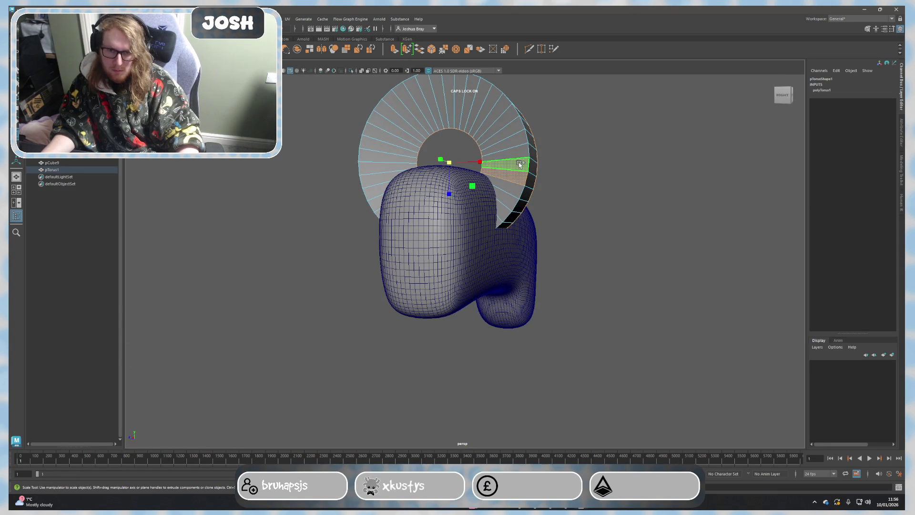
{"action": "double_click", "coordinate": [511, 167]}
{"action": "key", "text": "Delete"}
{"action": "mouse_move", "coordinate": [676, 200]}
{"action": "left_mouse_down", "text": "alt"}
{"action": "mouse_move", "coordinate": [624, 239]}
{"action": "mouse_move", "coordinate": [603, 240]}
{"action": "left_mouse_up", "text": "alt"}
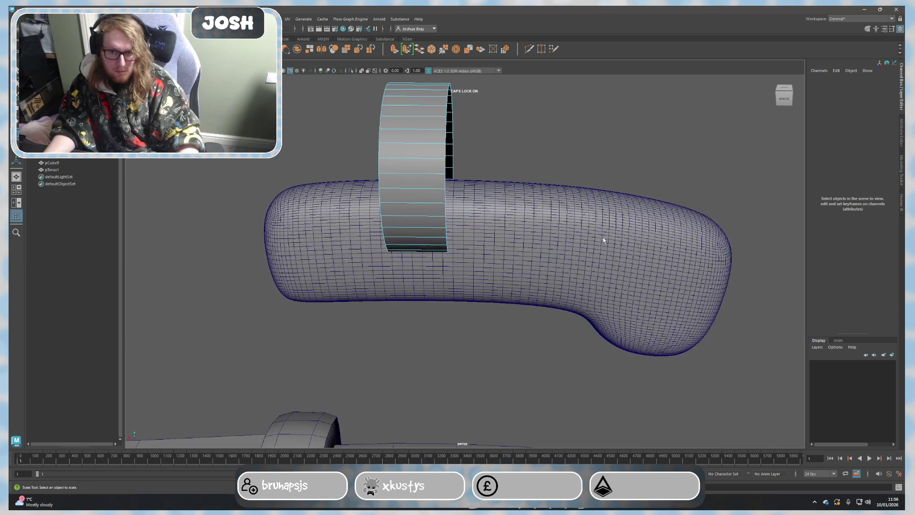
{"action": "left_click", "coordinate": [903, 185]}
{"action": "right_click_drag", "start_coordinate": [410, 181], "coordinate": [429, 161]}
Step: Insert an extra edge loop around the band ring with Multi-Cut
{"action": "mouse_move", "coordinate": [425, 178]}
{"action": "left_mouse_down", "text": "alt"}
{"action": "mouse_move", "coordinate": [420, 163]}
{"action": "mouse_move", "coordinate": [434, 195]}
{"action": "left_mouse_up", "text": "alt"}
{"action": "key", "text": "w"}
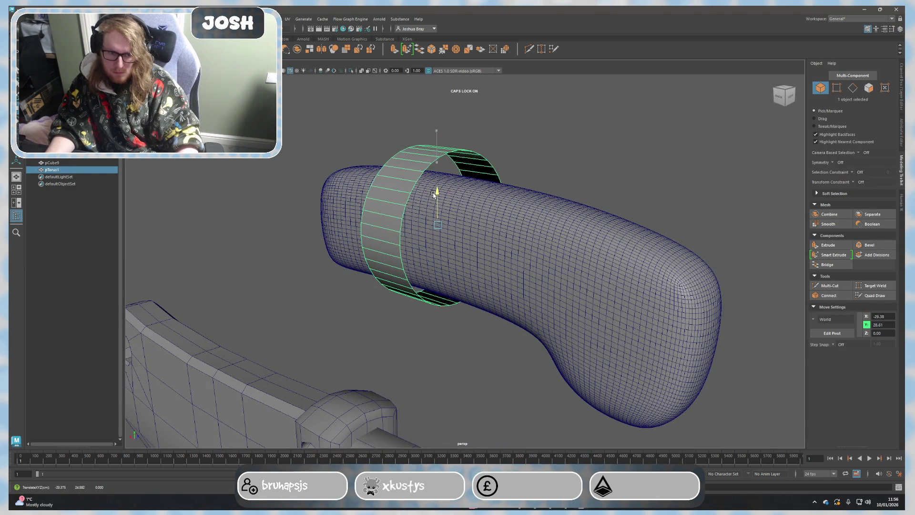
{"action": "left_click", "coordinate": [830, 285]}
{"action": "left_click_drag", "start_coordinate": [593, 261], "coordinate": [458, 214], "text": "alt"}
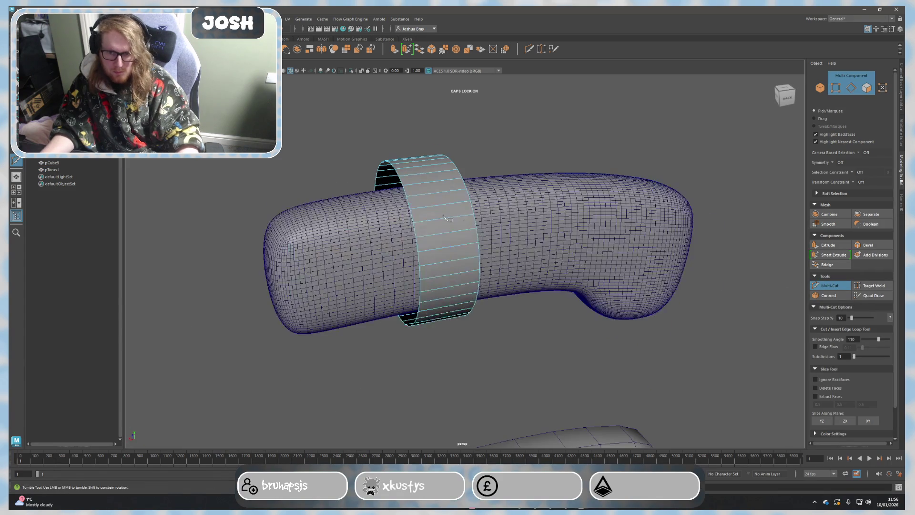
{"action": "left_click", "coordinate": [443, 213]}
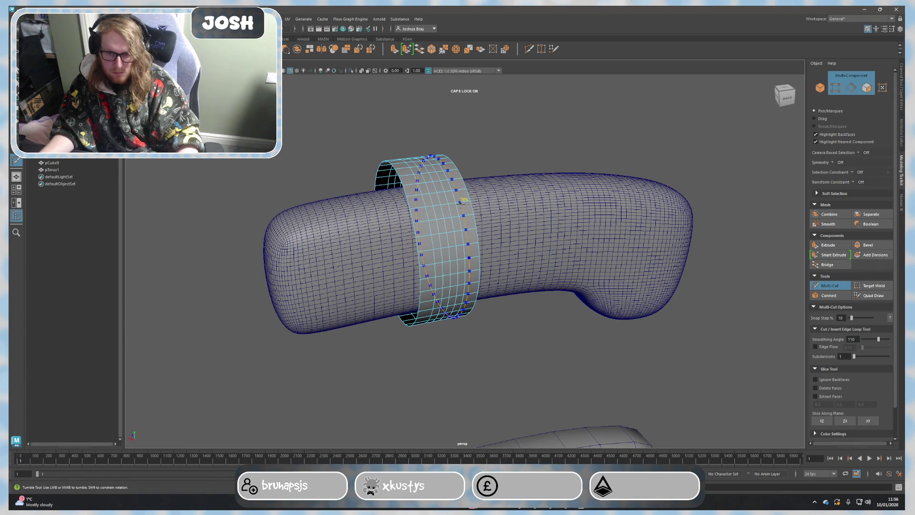
{"action": "left_click", "coordinate": [456, 216], "text": "ctrl"}
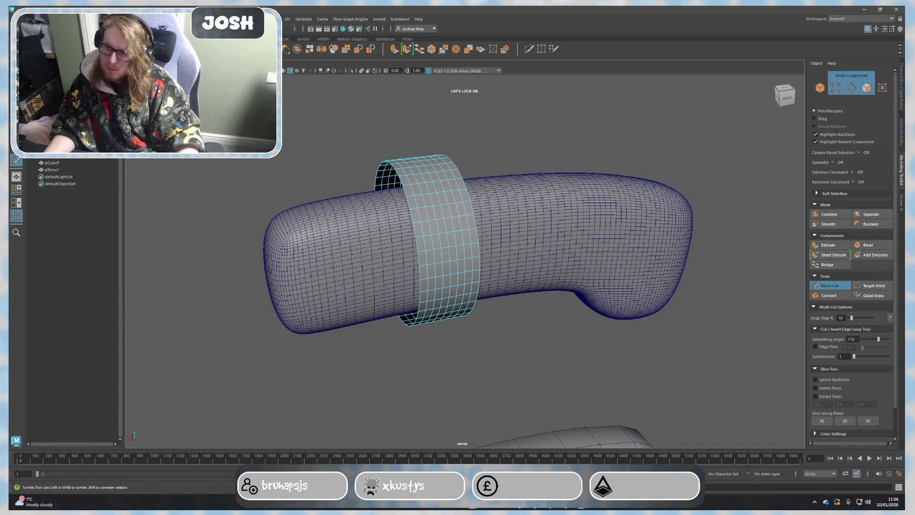
{"action": "key", "text": "q"}
Step: Select the band ring and the handle together as whole objects
{"action": "mouse_move", "coordinate": [457, 217]}
{"action": "left_mouse_down", "text": "alt"}
{"action": "mouse_move", "coordinate": [235, 188]}
{"action": "mouse_move", "coordinate": [382, 199]}
{"action": "left_mouse_up", "text": "alt"}
{"action": "left_click", "coordinate": [382, 199]}
{"action": "key", "text": "F8"}
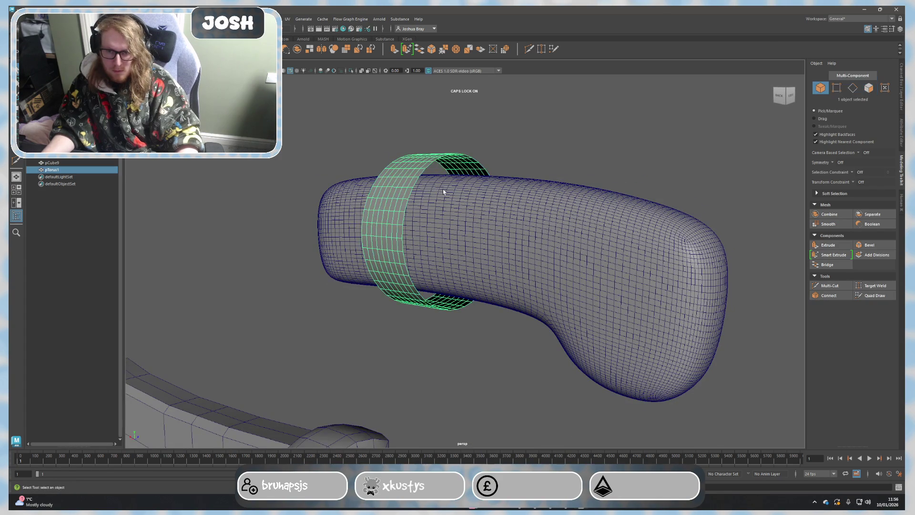
{"action": "left_click", "coordinate": [473, 212], "text": "shift"}
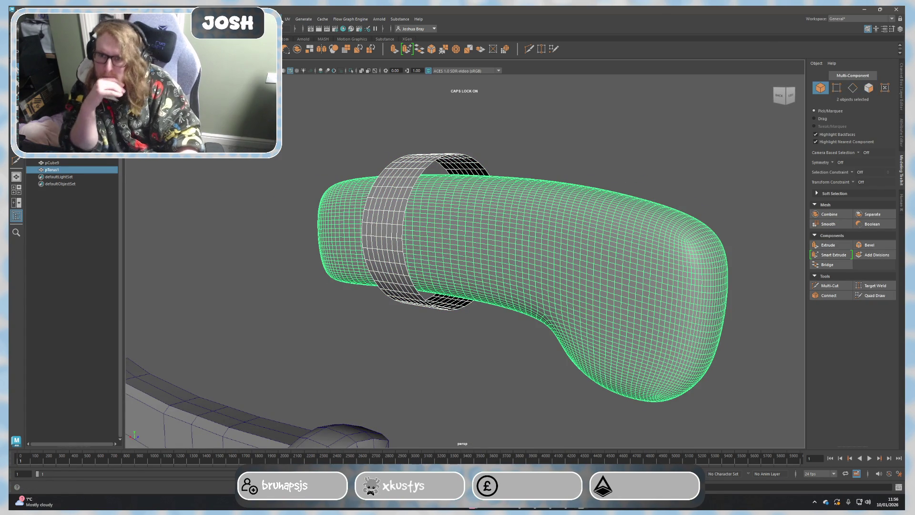
{"action": "left_click", "coordinate": [249, 19]}
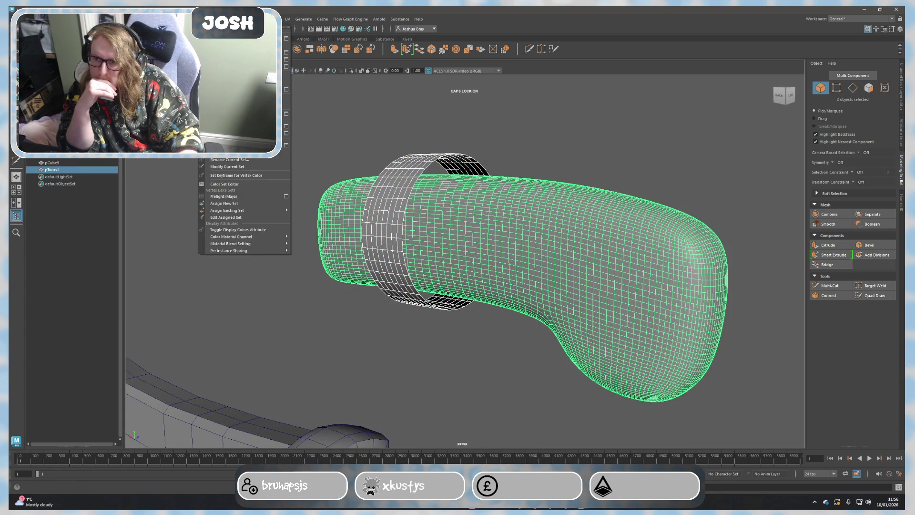
{"action": "mouse_move", "coordinate": [274, 19]}
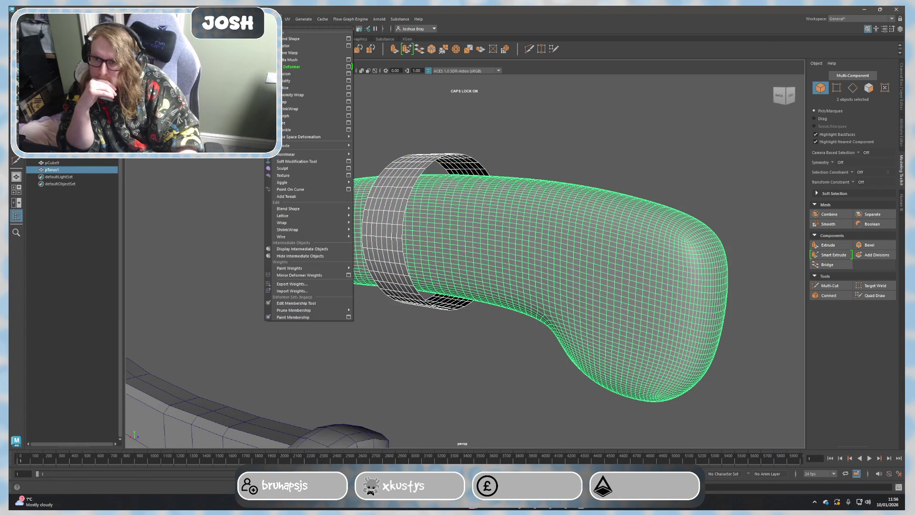
Step: Try shrink-wrapping the ring onto the handle, inspect it, then undo it
{"action": "left_click", "coordinate": [288, 110]}
{"action": "mouse_move", "coordinate": [314, 123]}
{"action": "left_mouse_down", "text": "alt"}
{"action": "mouse_move", "coordinate": [456, 267]}
{"action": "mouse_move", "coordinate": [500, 249]}
{"action": "mouse_move", "coordinate": [481, 282]}
{"action": "mouse_move", "coordinate": [490, 260]}
{"action": "left_mouse_up", "text": "alt"}
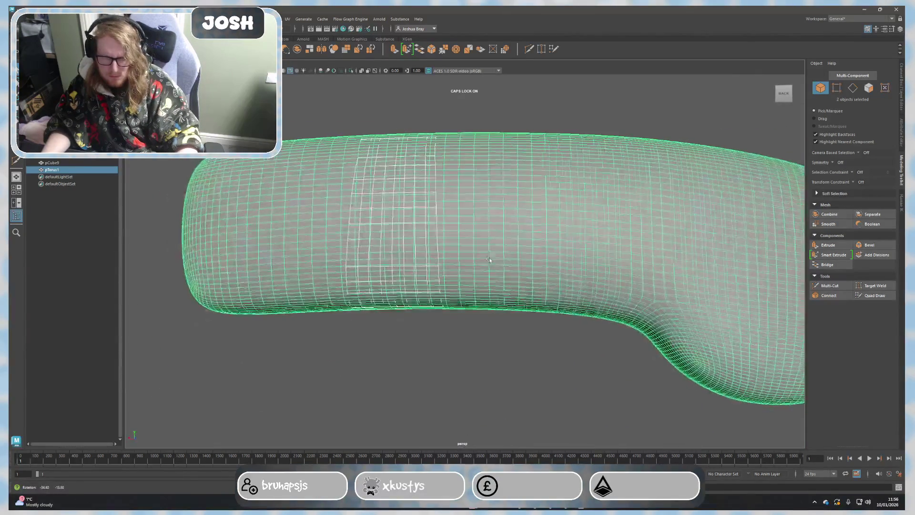
{"action": "key", "text": "ctrl+z"}
{"action": "key", "text": "f"}
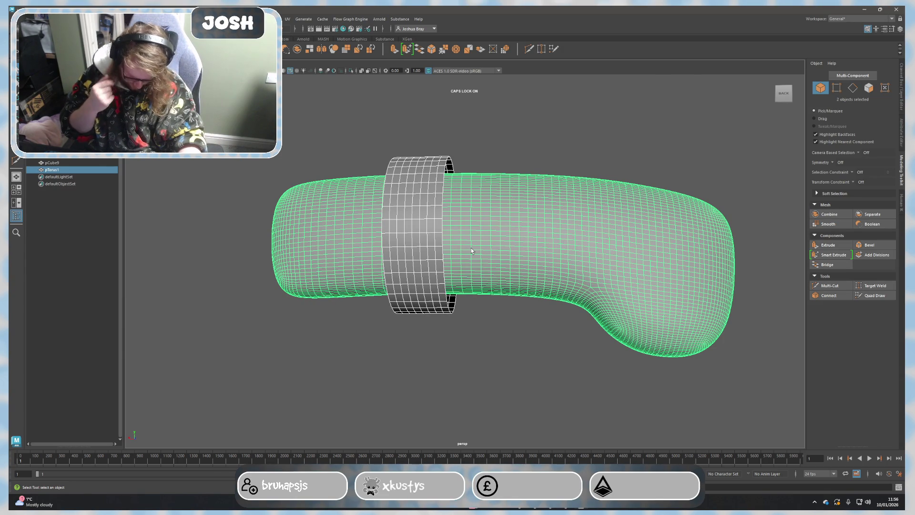
Step: Smooth the band ring, then shrink-wrap it onto the handle again
{"action": "scroll", "coordinate": [471, 251], "scroll_direction": "down", "scroll_amount": 5}
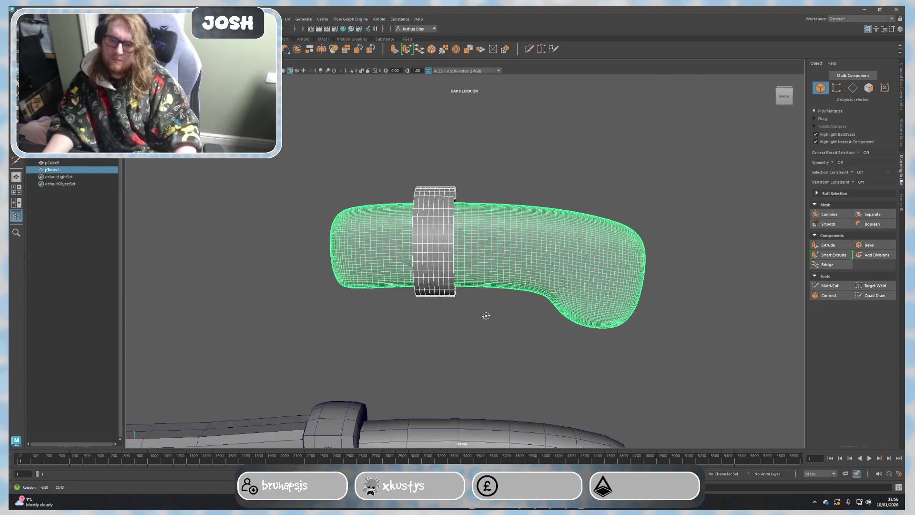
{"action": "left_click", "coordinate": [624, 194]}
{"action": "left_click", "coordinate": [435, 239]}
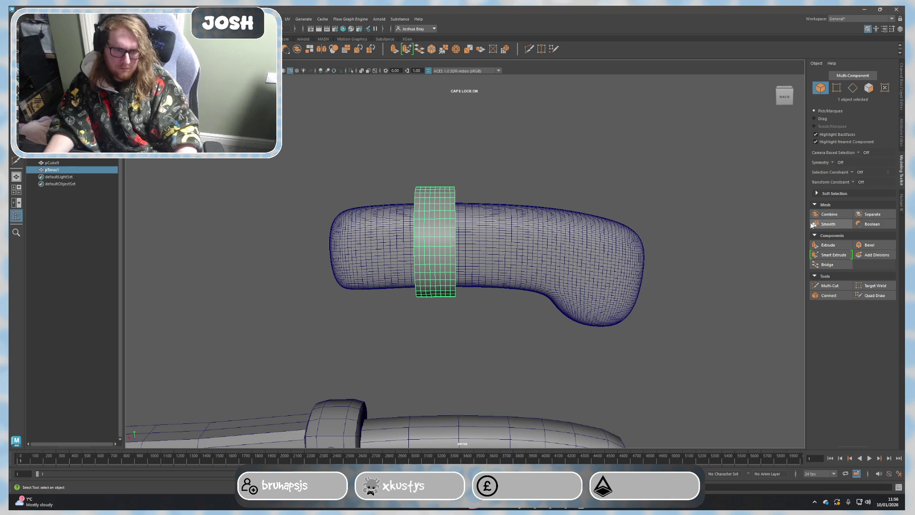
{"action": "left_click", "coordinate": [829, 224]}
{"action": "left_click", "coordinate": [562, 220]}
{"action": "left_click", "coordinate": [439, 208], "text": "shift"}
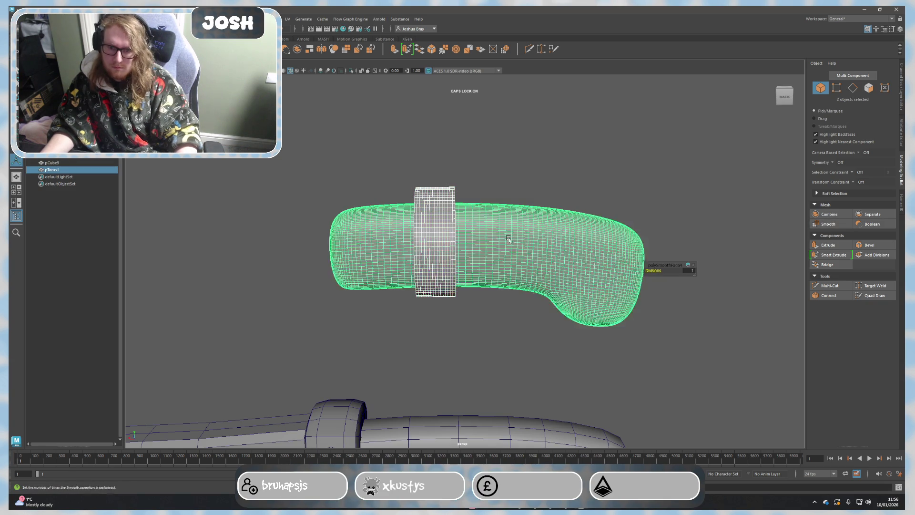
{"action": "left_click", "coordinate": [274, 19]}
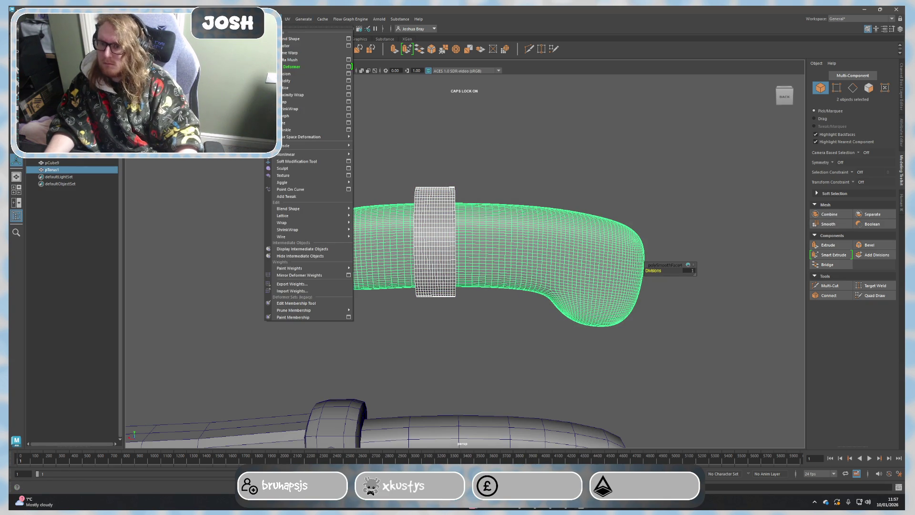
{"action": "left_click", "coordinate": [310, 112]}
{"action": "scroll", "coordinate": [465, 188], "scroll_direction": "up", "scroll_amount": 1}
Step: Clear the smoothing history from the handle mesh via the Edit menu
{"action": "mouse_move", "coordinate": [466, 188]}
{"action": "left_mouse_down", "text": "alt"}
{"action": "mouse_move", "coordinate": [451, 162]}
{"action": "mouse_move", "coordinate": [465, 92]}
{"action": "mouse_move", "coordinate": [466, 116]}
{"action": "mouse_move", "coordinate": [463, 85]}
{"action": "mouse_move", "coordinate": [471, 115]}
{"action": "left_mouse_up", "text": "alt"}
{"action": "left_click_drag", "start_coordinate": [507, 148], "coordinate": [531, 133], "text": "alt"}
{"action": "left_click", "coordinate": [531, 133]}
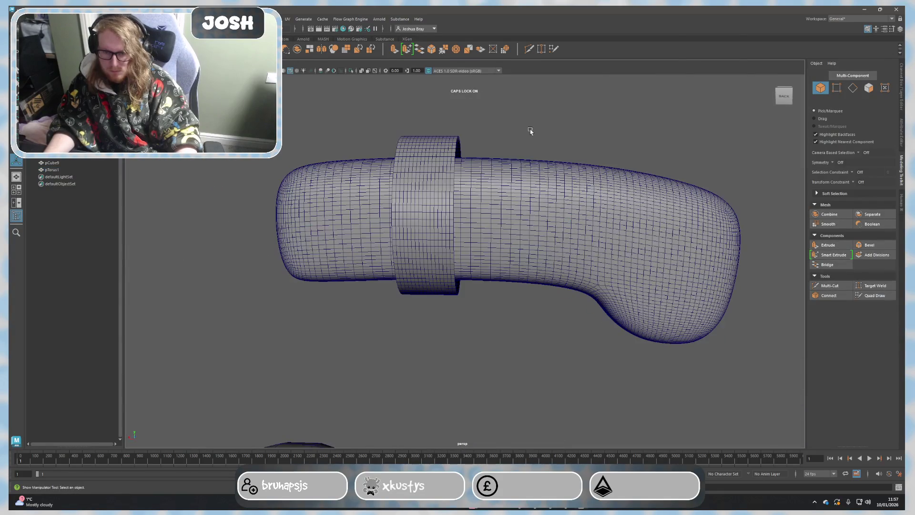
{"action": "left_click", "coordinate": [497, 184]}
{"action": "left_click", "coordinate": [70, 19]}
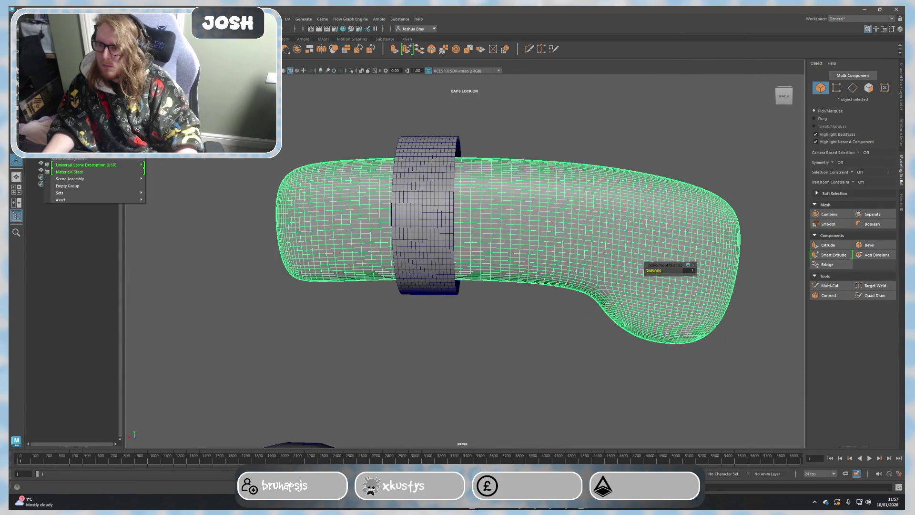
{"action": "mouse_move", "coordinate": [88, 19]}
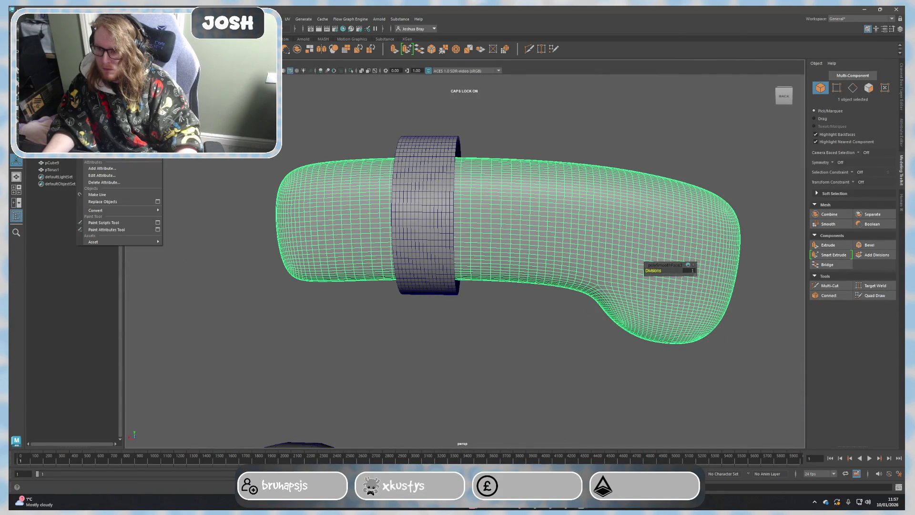
{"action": "mouse_move", "coordinate": [34, 19]}
{"action": "mouse_move", "coordinate": [71, 143]}
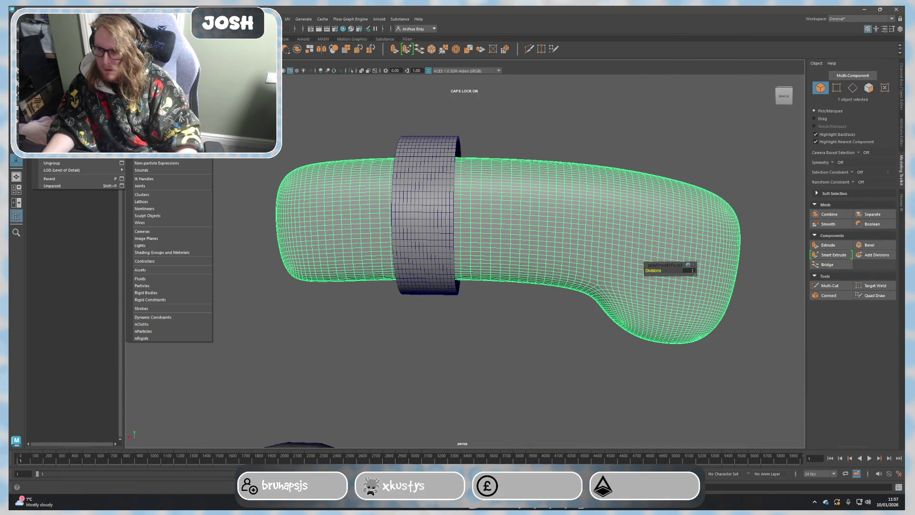
{"action": "left_click", "coordinate": [152, 135]}
Step: Clear history on the band ring and handle meshes through the Edit menu
{"action": "left_click", "coordinate": [436, 164]}
{"action": "left_click", "coordinate": [50, 19]}
{"action": "mouse_move", "coordinate": [35, 19]}
{"action": "mouse_move", "coordinate": [72, 143]}
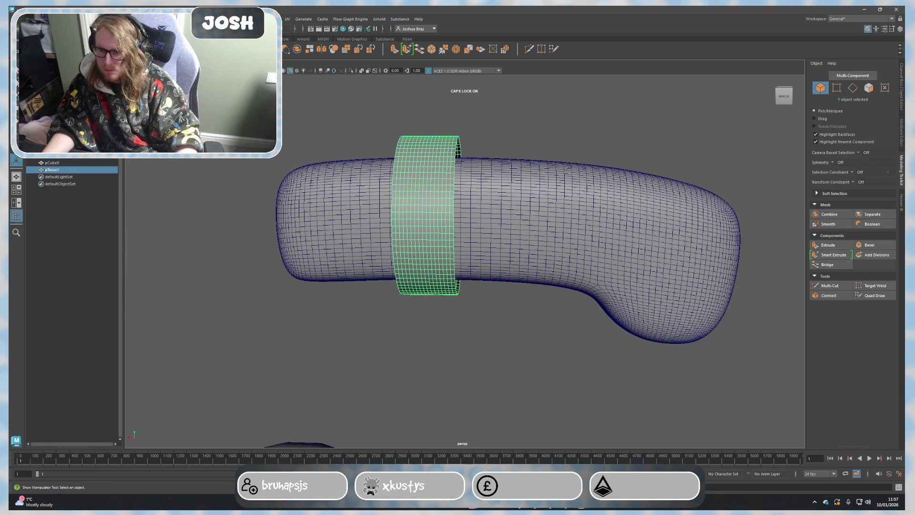
{"action": "left_click", "coordinate": [384, 205]}
{"action": "left_click", "coordinate": [35, 19]}
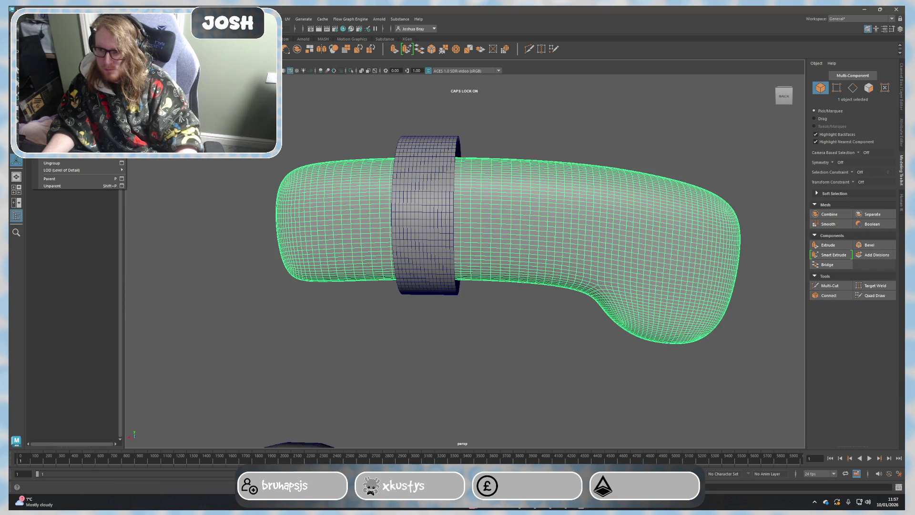
{"action": "mouse_move", "coordinate": [71, 126]}
{"action": "left_click", "coordinate": [143, 127]}
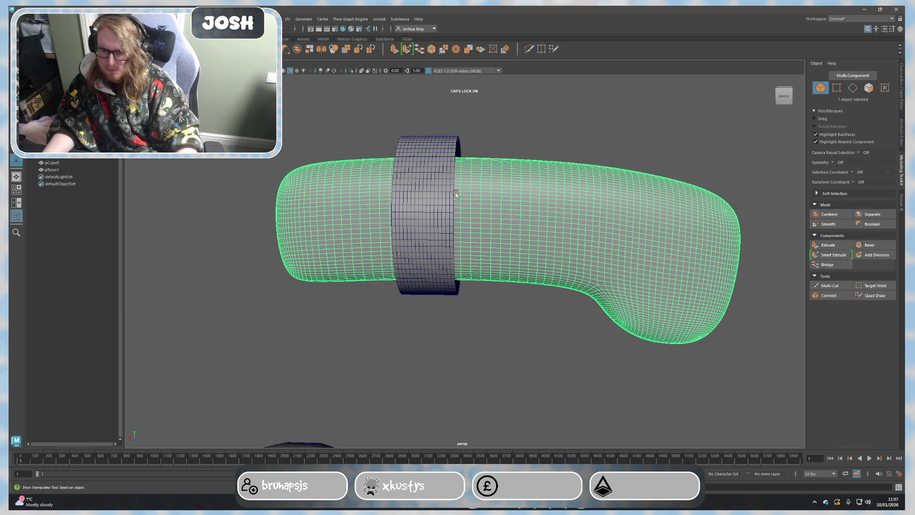
Step: Select the ring, add the handle, and open the Deform > Shrink Wrap options window
{"action": "left_click", "coordinate": [449, 175]}
{"action": "left_click", "coordinate": [503, 196], "text": "shift"}
{"action": "left_click_drag", "start_coordinate": [467, 217], "coordinate": [461, 238], "text": "alt"}
{"action": "left_click", "coordinate": [277, 19]}
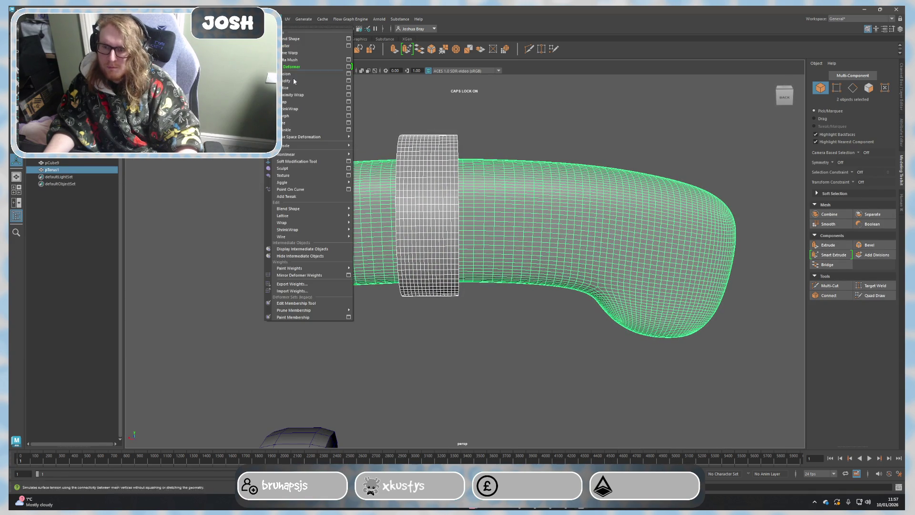
{"action": "left_click", "coordinate": [347, 109]}
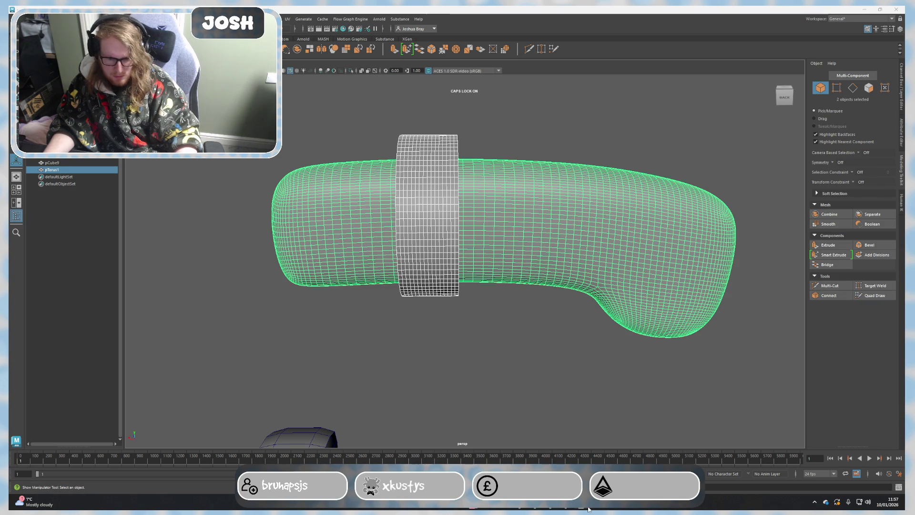
{"action": "mouse_move", "coordinate": [589, 510]}
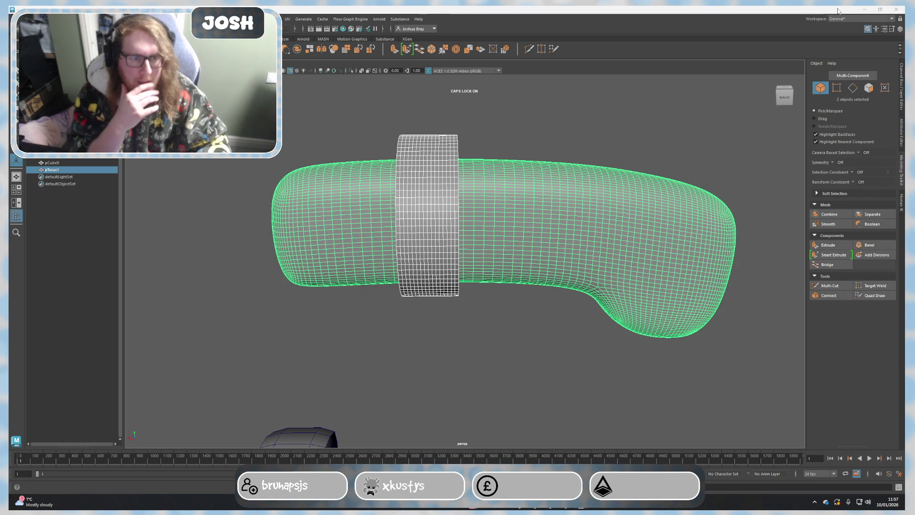
{"action": "mouse_move", "coordinate": [840, 10]}
{"action": "left_mouse_down"}
{"action": "mouse_move", "coordinate": [850, 475]}
{"action": "mouse_move", "coordinate": [827, 61]}
{"action": "mouse_move", "coordinate": [858, 47]}
{"action": "mouse_move", "coordinate": [842, 6]}
{"action": "left_mouse_up"}
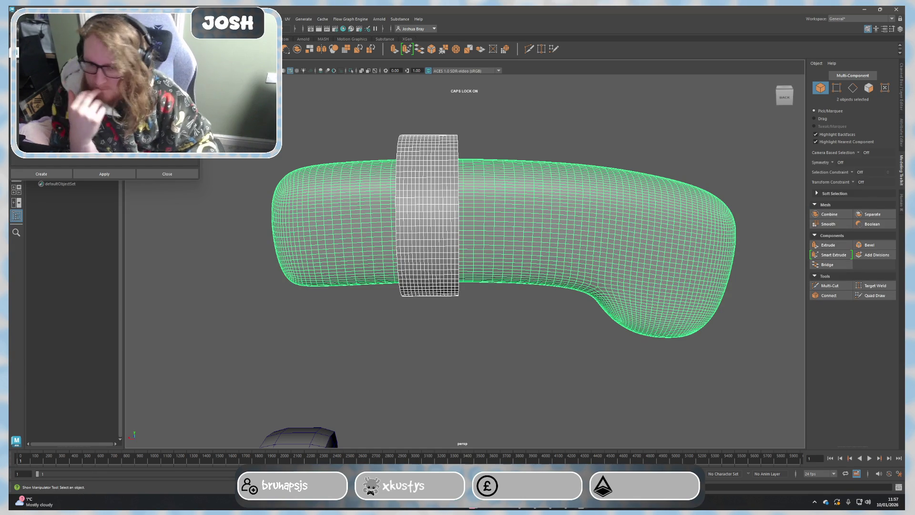
Step: Apply the shrink wrap to the band and inspect the handle from several angles
{"action": "left_click", "coordinate": [521, 512]}
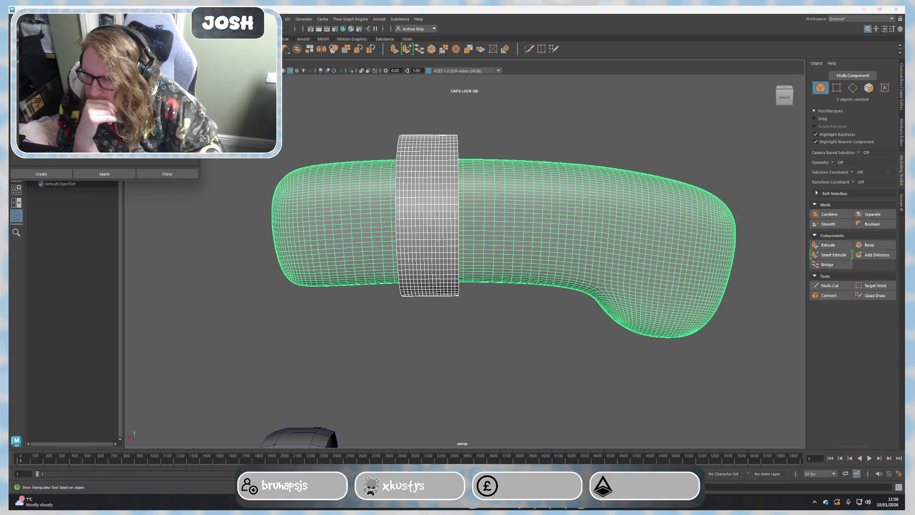
{"action": "left_click", "coordinate": [89, 174]}
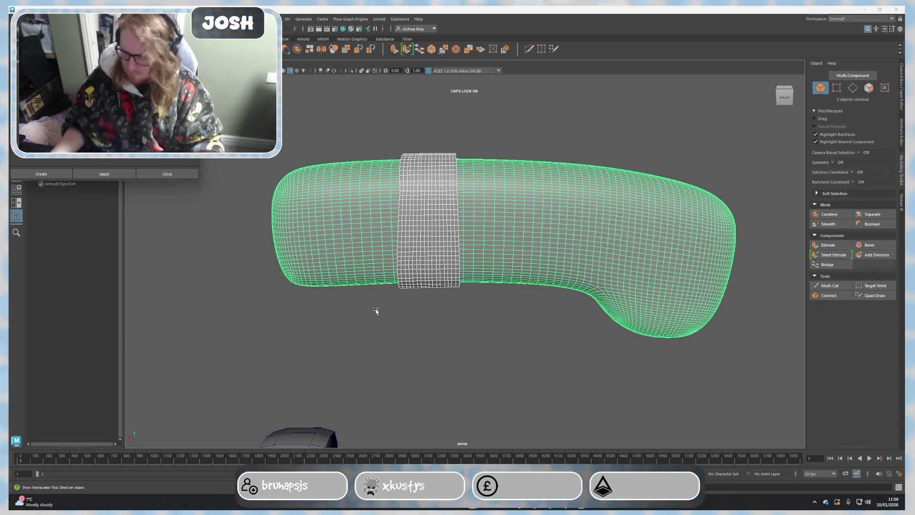
{"action": "mouse_move", "coordinate": [441, 334]}
{"action": "left_mouse_down", "text": "alt"}
{"action": "mouse_move", "coordinate": [380, 323]}
{"action": "mouse_move", "coordinate": [425, 310]}
{"action": "mouse_move", "coordinate": [522, 326]}
{"action": "mouse_move", "coordinate": [515, 328]}
{"action": "mouse_move", "coordinate": [620, 329]}
{"action": "left_mouse_up", "text": "alt"}
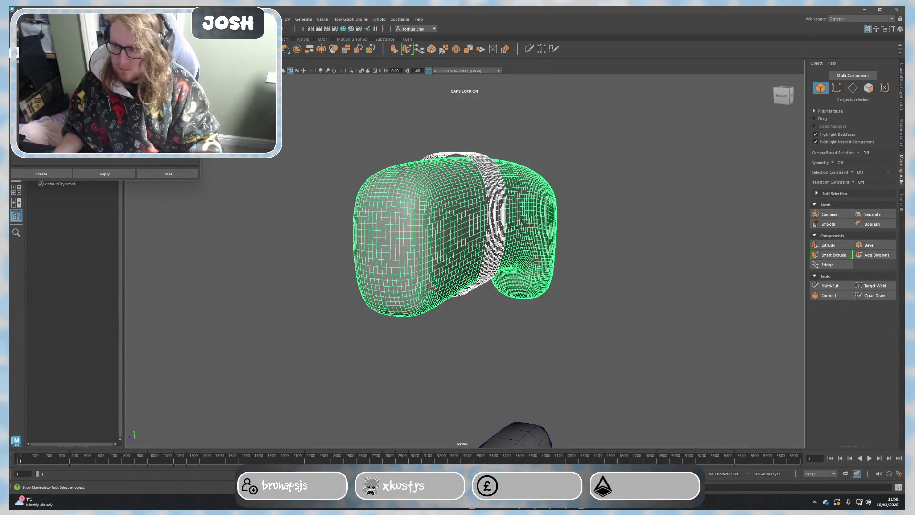
{"action": "left_click_drag", "start_coordinate": [295, 255], "coordinate": [186, 248], "text": "alt"}
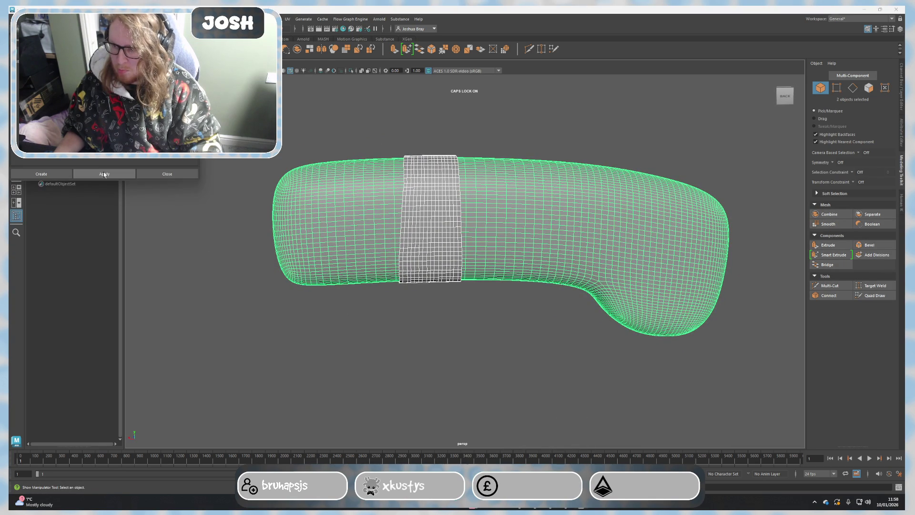
{"action": "mouse_move", "coordinate": [229, 220]}
{"action": "left_mouse_down", "text": "alt"}
{"action": "mouse_move", "coordinate": [315, 225]}
{"action": "mouse_move", "coordinate": [323, 213]}
{"action": "mouse_move", "coordinate": [207, 170]}
{"action": "left_mouse_up", "text": "alt"}
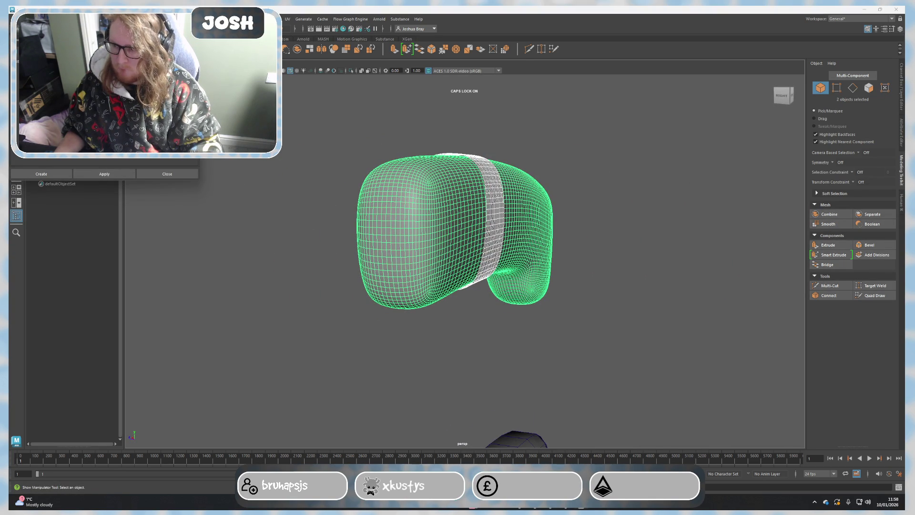
{"action": "left_click_drag", "start_coordinate": [241, 196], "coordinate": [315, 200], "text": "alt"}
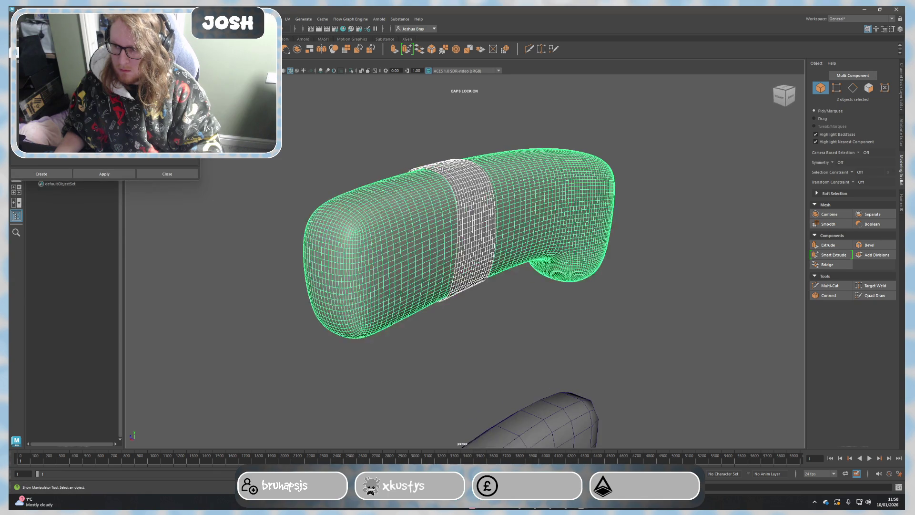
Step: Tweak the shrink-wrap settings and reapply until the band sits flush on the handle
{"action": "left_click", "coordinate": [104, 174]}
{"action": "left_click_drag", "start_coordinate": [136, 190], "coordinate": [149, 203], "text": "alt"}
{"action": "middle_click_drag", "start_coordinate": [155, 211], "coordinate": [156, 214]}
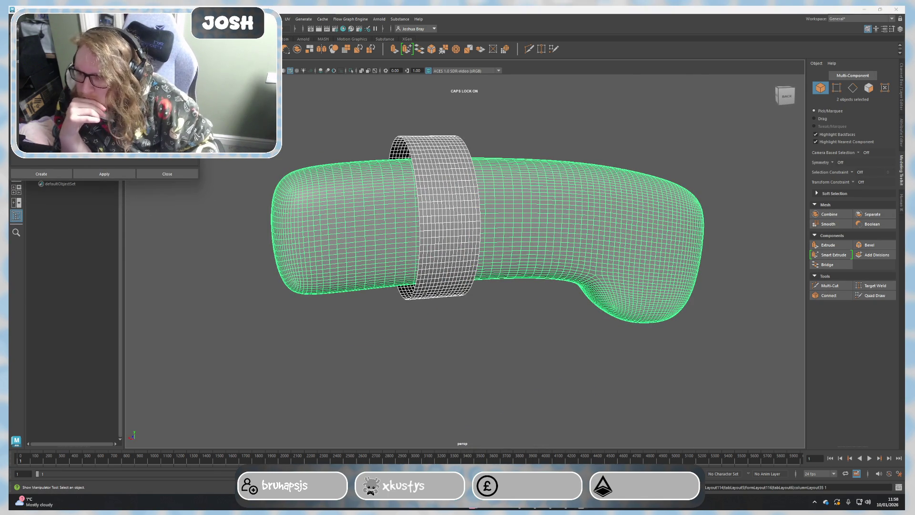
{"action": "left_click", "coordinate": [114, 173]}
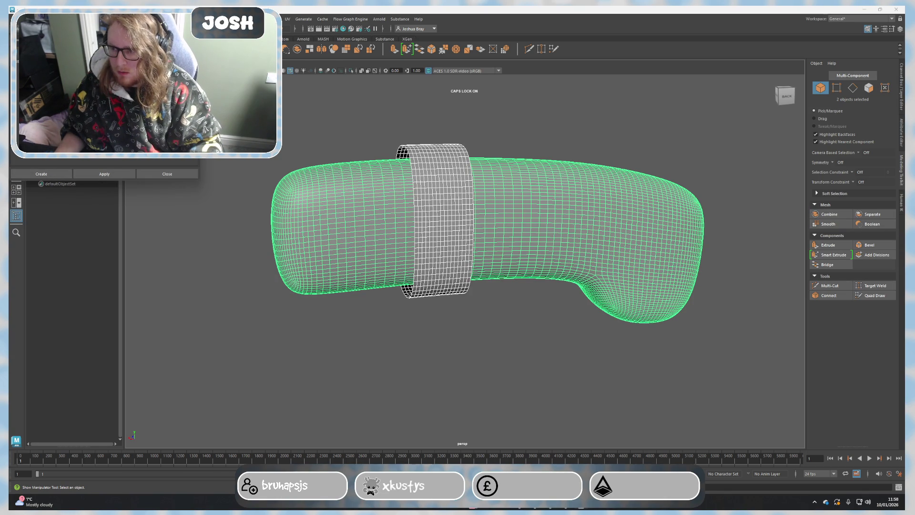
{"action": "left_click", "coordinate": [115, 173]}
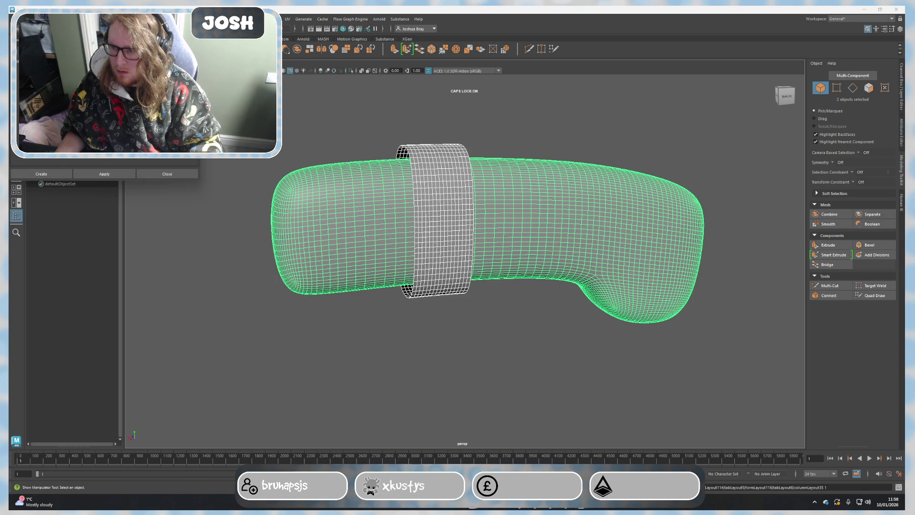
{"action": "mouse_move", "coordinate": [157, 215]}
{"action": "left_mouse_down", "text": "alt"}
{"action": "mouse_move", "coordinate": [191, 237]}
{"action": "mouse_move", "coordinate": [278, 224]}
{"action": "mouse_move", "coordinate": [526, 245]}
{"action": "left_mouse_up", "text": "alt"}
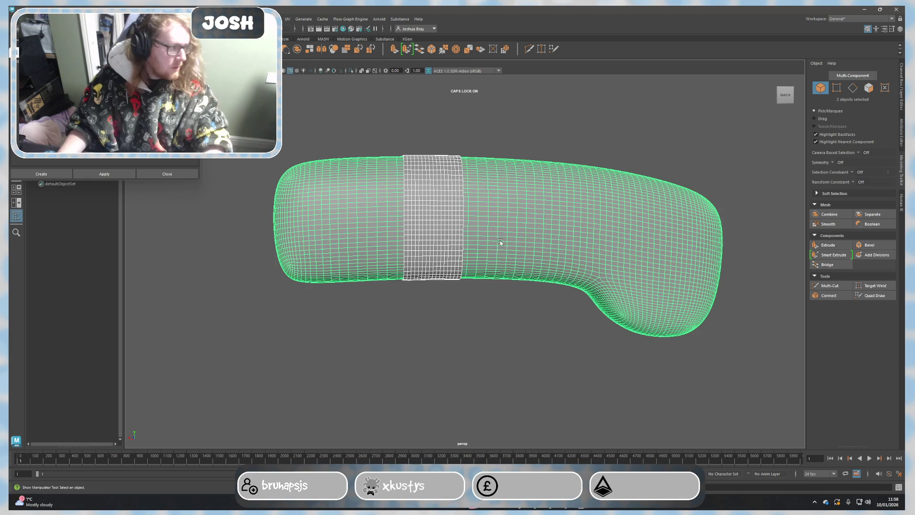
{"action": "mouse_move", "coordinate": [290, 90]}
{"action": "left_mouse_down", "text": "alt"}
{"action": "mouse_move", "coordinate": [567, 237]}
{"action": "mouse_move", "coordinate": [492, 237]}
{"action": "left_mouse_up", "text": "alt"}
{"action": "right_click_drag", "start_coordinate": [439, 141], "coordinate": [440, 132]}
{"action": "left_click_drag", "start_coordinate": [440, 132], "coordinate": [472, 275], "text": "alt"}
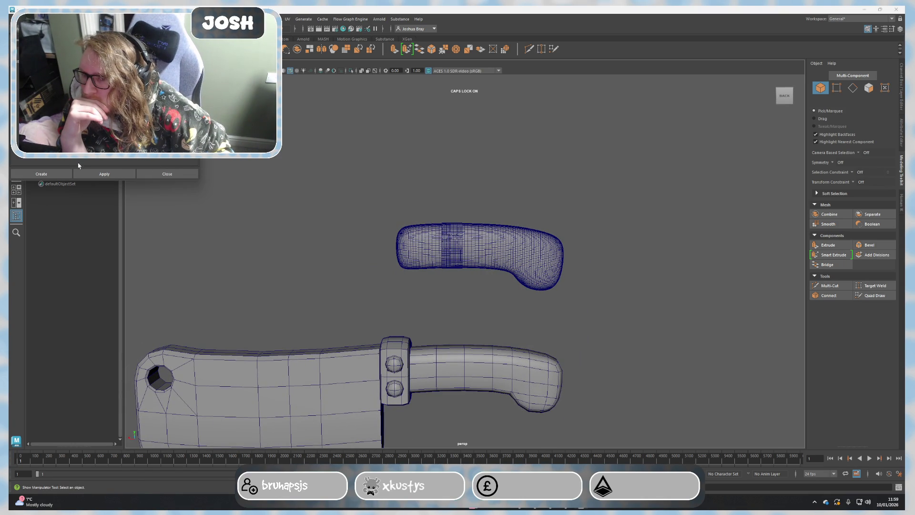
Step: Frame the handle and band, then reapply the shrink wrap several times so the band hugs the handle
{"action": "key", "text": "f"}
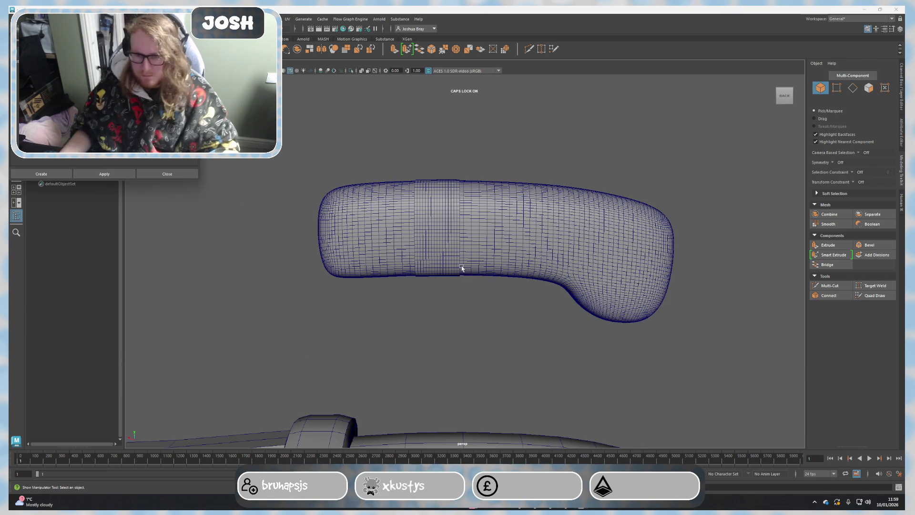
{"action": "key", "text": "F8"}
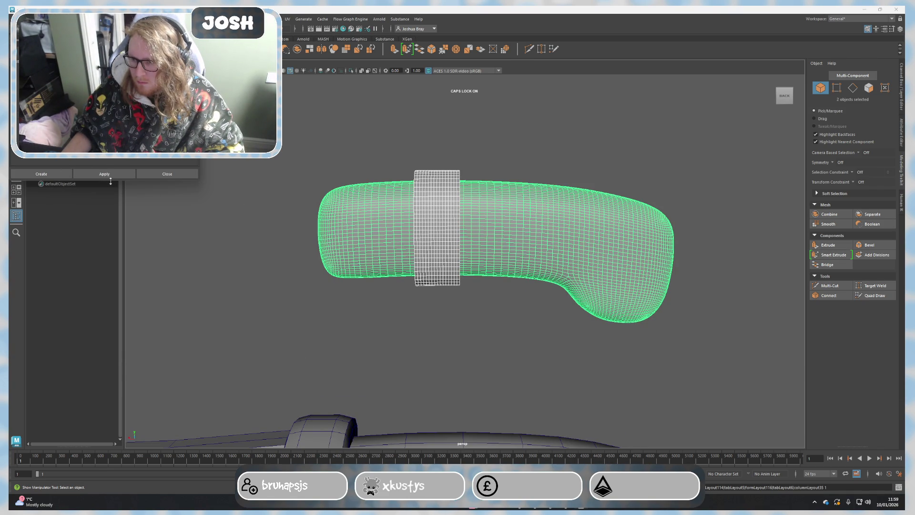
{"action": "mouse_move", "coordinate": [324, 286]}
{"action": "left_mouse_down", "text": "alt"}
{"action": "mouse_move", "coordinate": [382, 276]}
{"action": "mouse_move", "coordinate": [353, 272]}
{"action": "left_mouse_up", "text": "alt"}
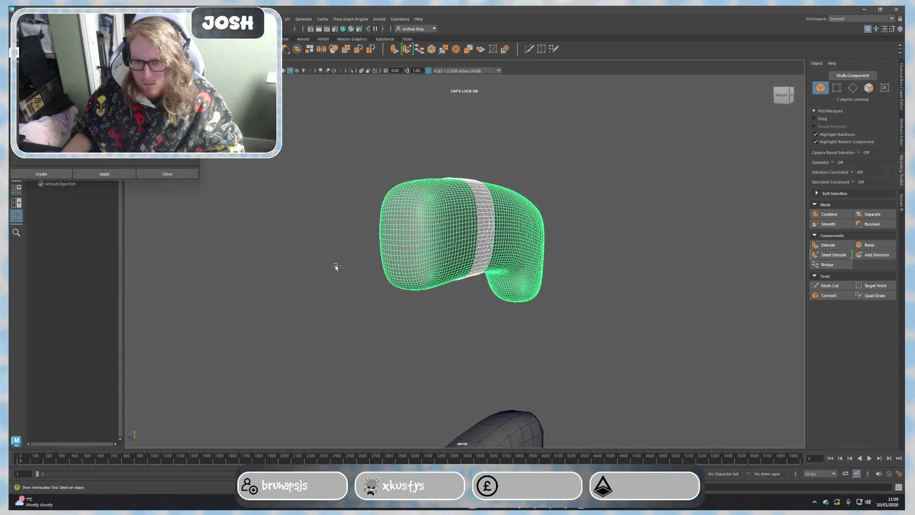
{"action": "left_click", "coordinate": [103, 174]}
{"action": "left_click_drag", "start_coordinate": [190, 210], "coordinate": [224, 248], "text": "alt"}
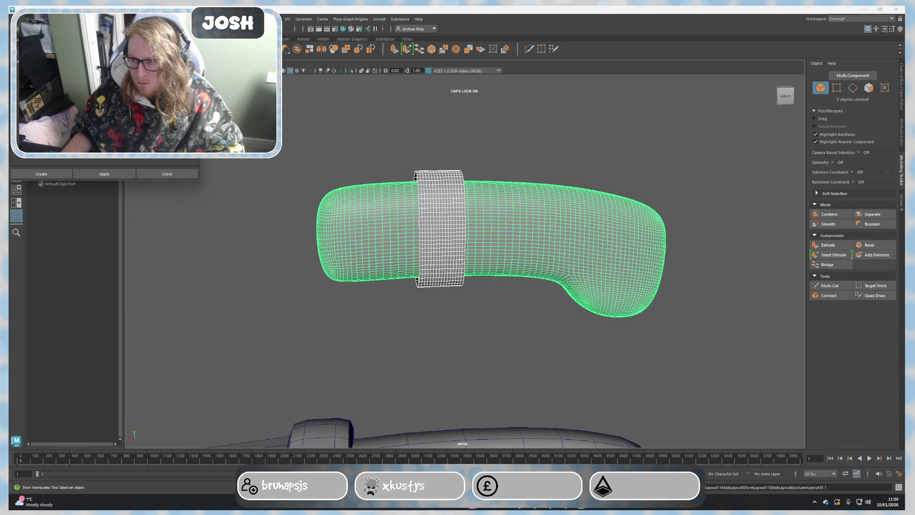
{"action": "left_click", "coordinate": [101, 172]}
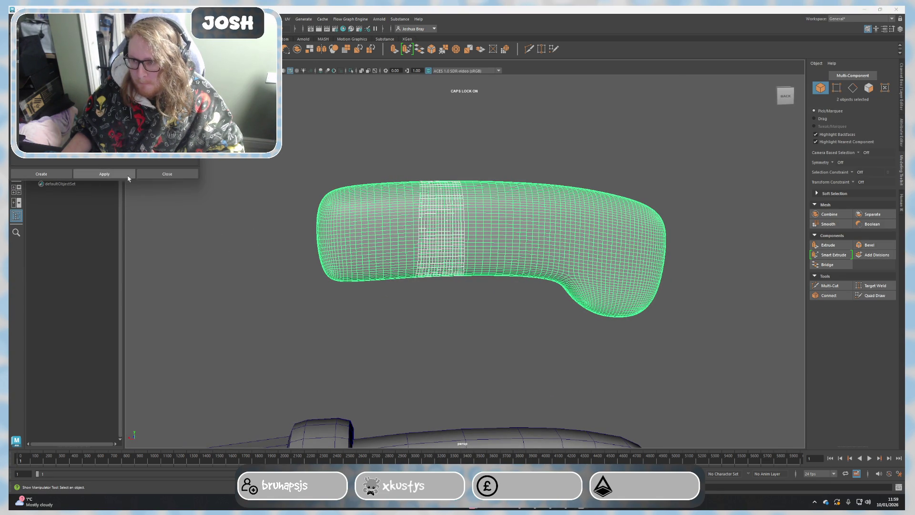
{"action": "left_click", "coordinate": [104, 173]}
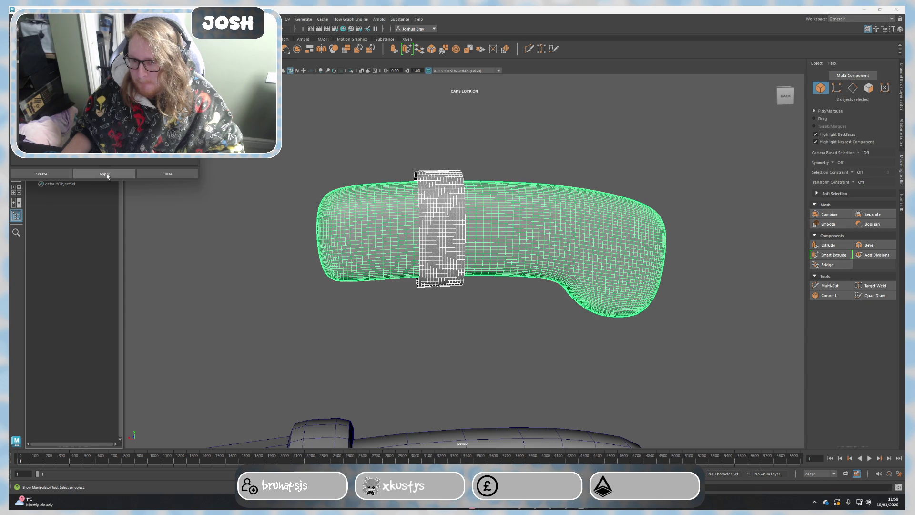
{"action": "mouse_move", "coordinate": [263, 280]}
{"action": "left_mouse_down", "text": "alt"}
{"action": "mouse_move", "coordinate": [255, 251]}
{"action": "mouse_move", "coordinate": [276, 276]}
{"action": "left_mouse_up", "text": "alt"}
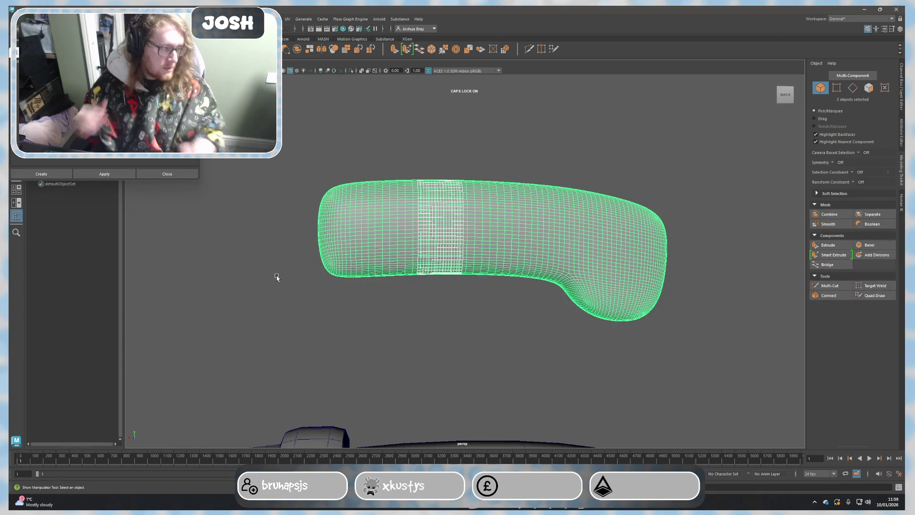
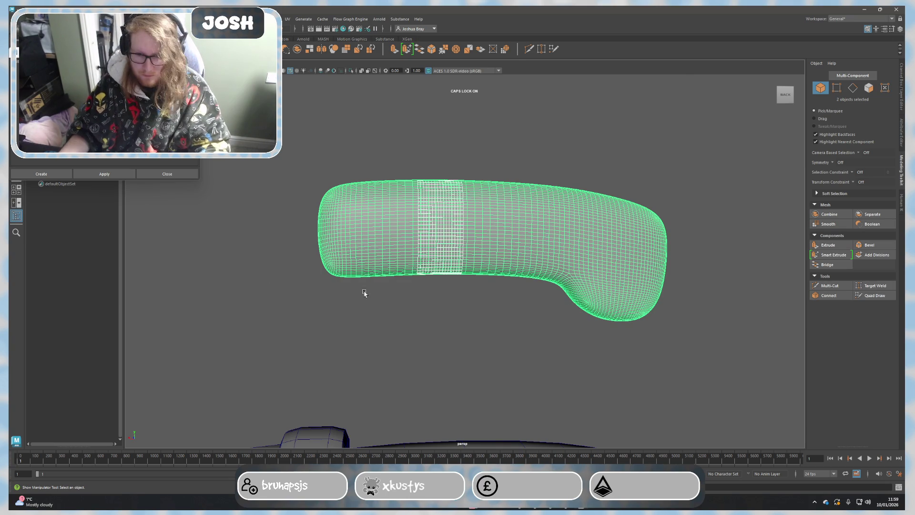
Step: Select the dense middle band of faces on the upper handle mesh
{"action": "left_click", "coordinate": [363, 338]}
{"action": "left_click", "coordinate": [418, 248]}
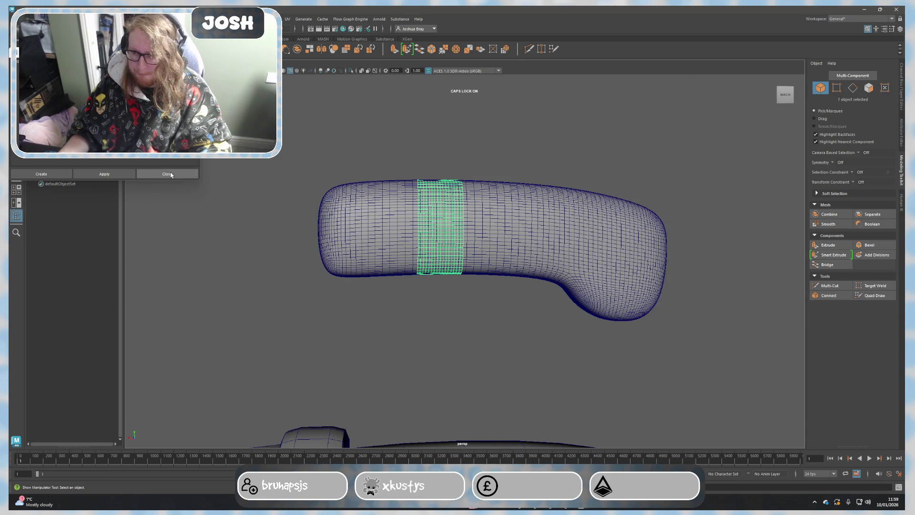
{"action": "left_click", "coordinate": [171, 175]}
{"action": "scroll", "coordinate": [368, 351], "scroll_direction": "down", "scroll_amount": 5}
{"action": "mouse_move", "coordinate": [368, 352]}
{"action": "left_mouse_down", "text": "alt"}
{"action": "mouse_move", "coordinate": [450, 286]}
{"action": "mouse_move", "coordinate": [429, 272]}
{"action": "left_mouse_up", "text": "alt"}
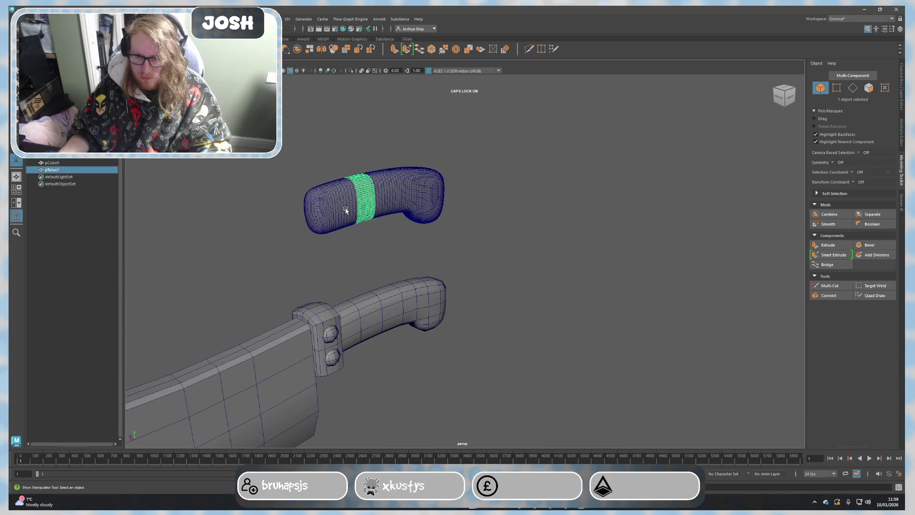
{"action": "left_click", "coordinate": [347, 210]}
{"action": "mouse_move", "coordinate": [346, 210]}
{"action": "left_mouse_down", "text": "alt"}
{"action": "mouse_move", "coordinate": [370, 246]}
{"action": "mouse_move", "coordinate": [354, 245]}
{"action": "left_mouse_up", "text": "alt"}
{"action": "left_click", "coordinate": [354, 245]}
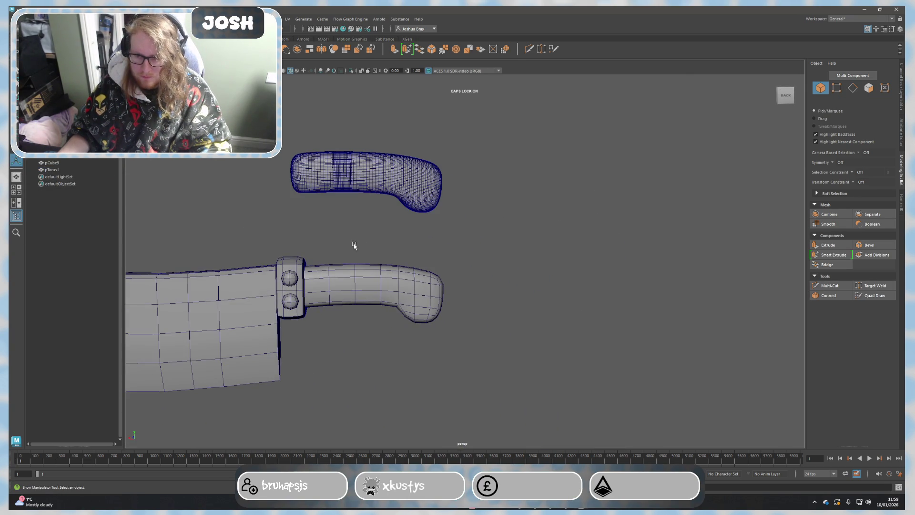
{"action": "left_click", "coordinate": [342, 192]}
Step: Extract the band as a new object, move it onto the knife handle and widen it into a ring
{"action": "key", "text": "w"}
{"action": "left_click_drag", "start_coordinate": [342, 139], "coordinate": [348, 253]}
{"action": "key", "text": "ctrl+z"}
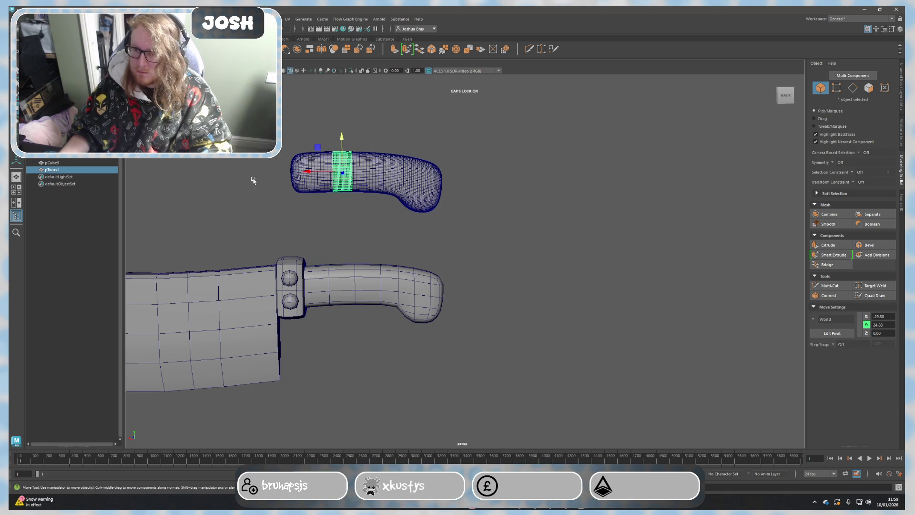
{"action": "right_click_drag", "start_coordinate": [249, 178], "coordinate": [281, 170], "text": "shift"}
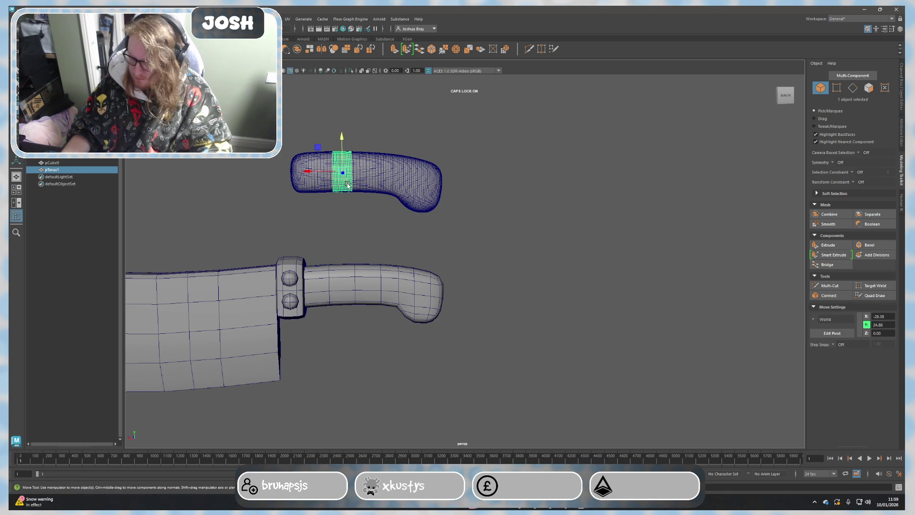
{"action": "mouse_move", "coordinate": [354, 155]}
{"action": "left_mouse_down"}
{"action": "mouse_move", "coordinate": [357, 266]}
{"action": "mouse_move", "coordinate": [356, 250]}
{"action": "left_mouse_up"}
{"action": "scroll", "coordinate": [320, 333], "scroll_direction": "up", "scroll_amount": 5}
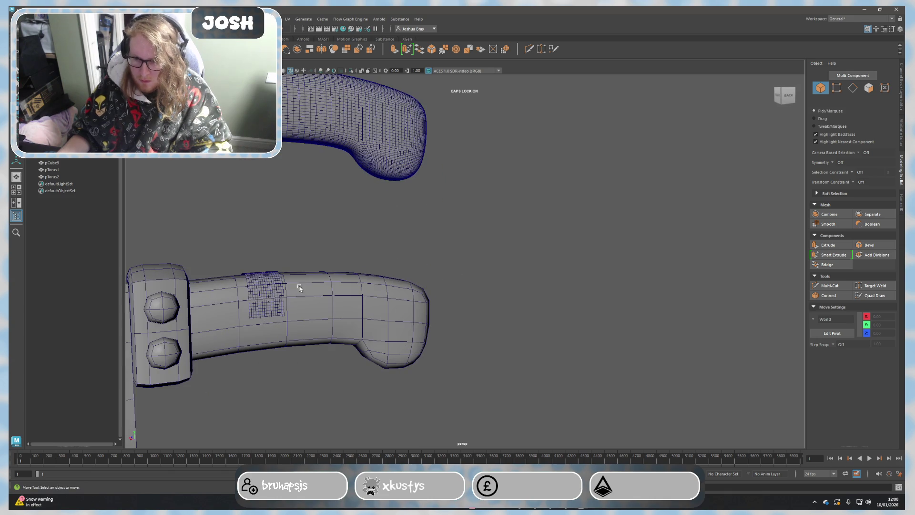
{"action": "left_click_drag", "start_coordinate": [259, 271], "coordinate": [259, 275]}
{"action": "key", "text": "r"}
{"action": "left_click_drag", "start_coordinate": [262, 310], "coordinate": [291, 356]}
Step: Delete the pTorus2 ring, then undo to bring it back
{"action": "left_click", "coordinate": [261, 357]}
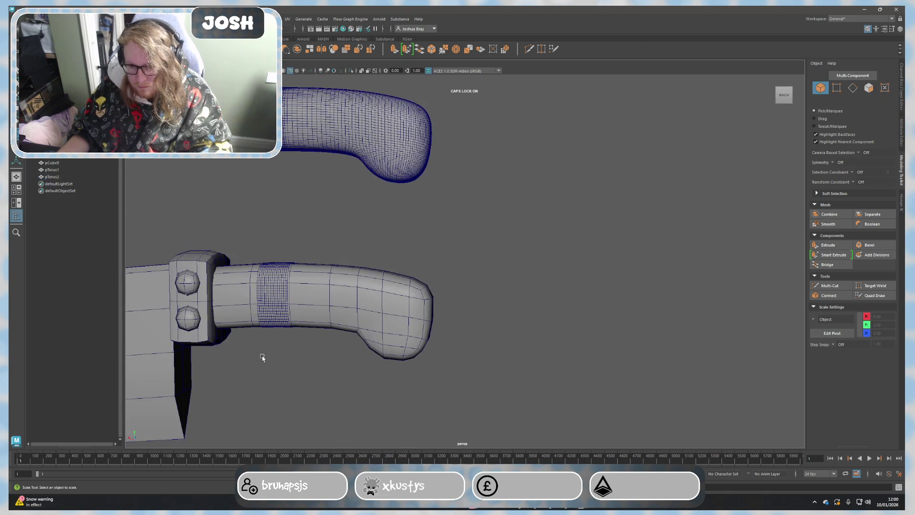
{"action": "middle_click_drag", "start_coordinate": [261, 357], "coordinate": [399, 362], "text": "alt"}
{"action": "key", "text": "ctrl+z"}
{"action": "key", "text": "Delete"}
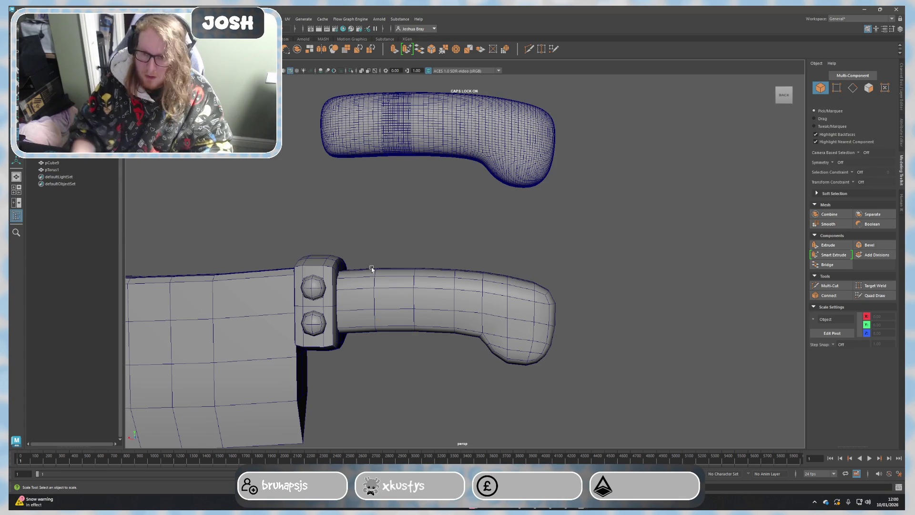
{"action": "scroll", "coordinate": [298, 192], "scroll_direction": "down", "scroll_amount": 5}
{"action": "key", "text": "ctrl+z"}
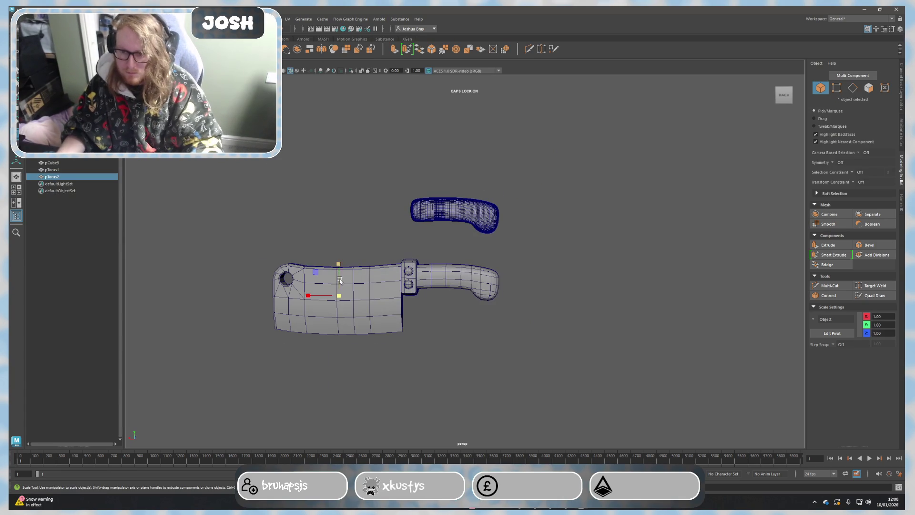
Step: Scale pTorus2 up to 7.725 using its Channel Box values
{"action": "key", "text": "w"}
{"action": "left_click", "coordinate": [901, 103]}
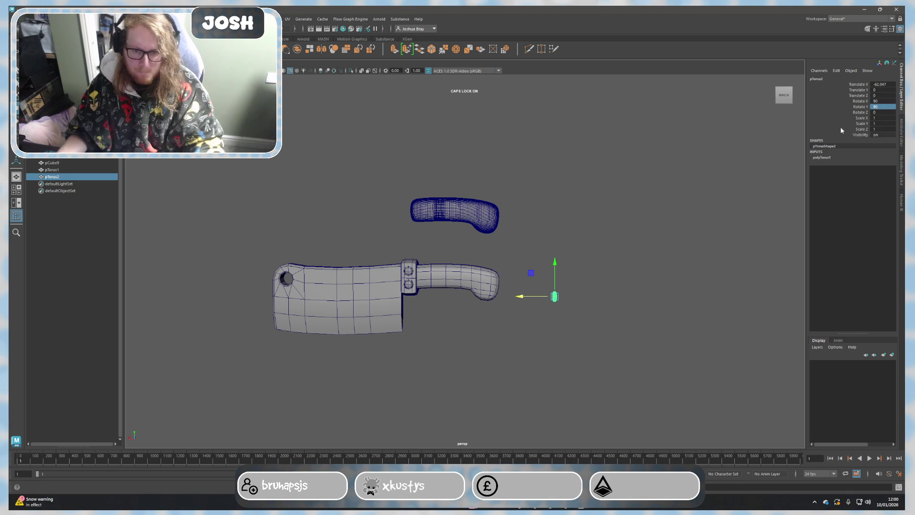
{"action": "scroll", "coordinate": [650, 348], "scroll_direction": "up", "scroll_amount": 2}
{"action": "left_click_drag", "start_coordinate": [650, 347], "coordinate": [613, 355], "text": "alt"}
{"action": "mouse_move", "coordinate": [577, 356]}
{"action": "left_mouse_down"}
{"action": "mouse_move", "coordinate": [658, 347]}
{"action": "mouse_move", "coordinate": [655, 385]}
{"action": "left_mouse_up"}
Step: Set the torus Subdivisions Axis to 10 and Subdivisions Height to 3
{"action": "left_click", "coordinate": [822, 158]}
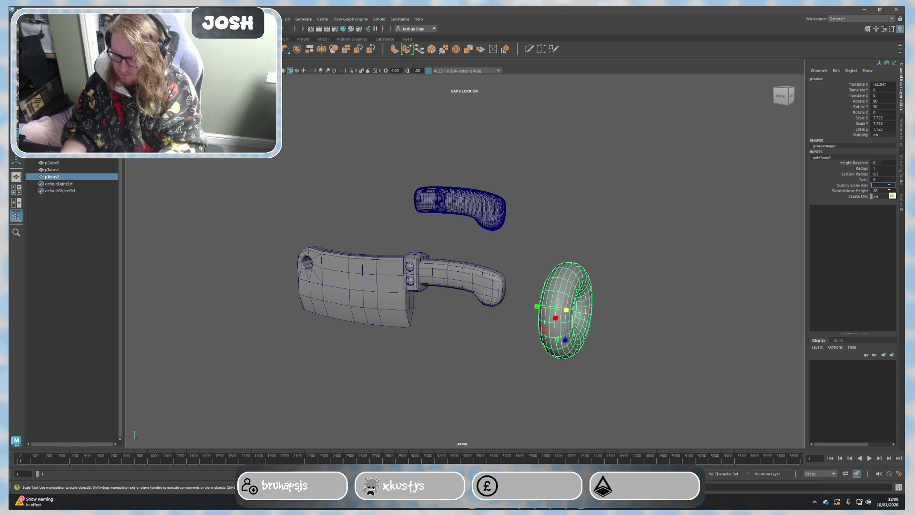
{"action": "type", "text": "10"}
{"action": "key", "text": "Return"}
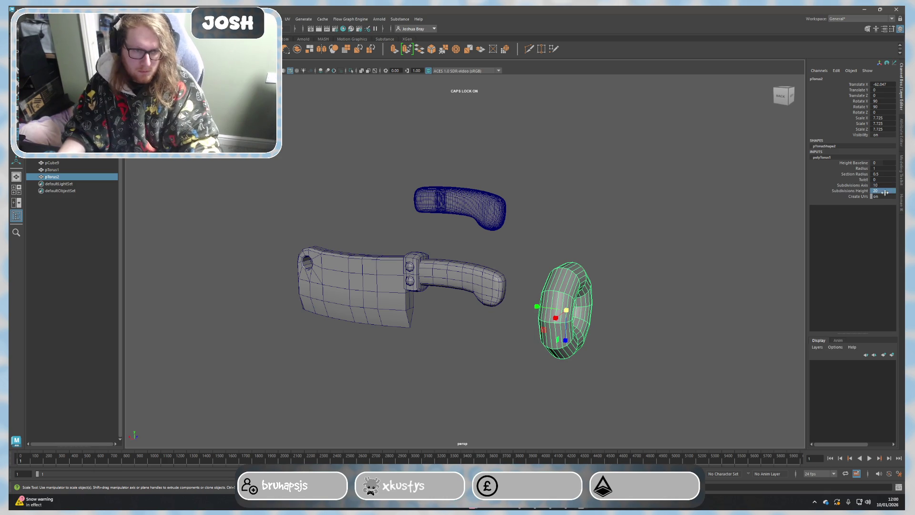
{"action": "type", "text": "3"}
{"action": "key", "text": "Return"}
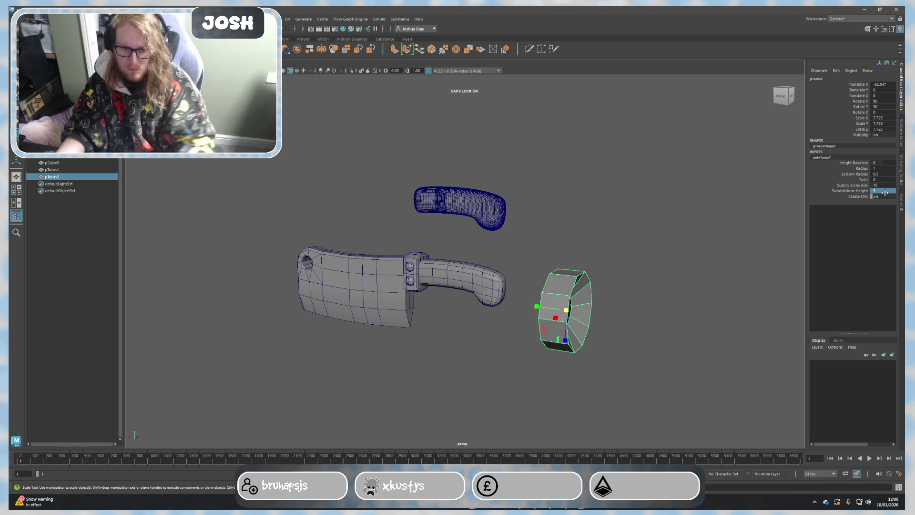
{"action": "key", "text": "f"}
Step: Delete the selected torus faces and the ring's inner edge
{"action": "right_click_drag", "start_coordinate": [438, 256], "coordinate": [477, 255]}
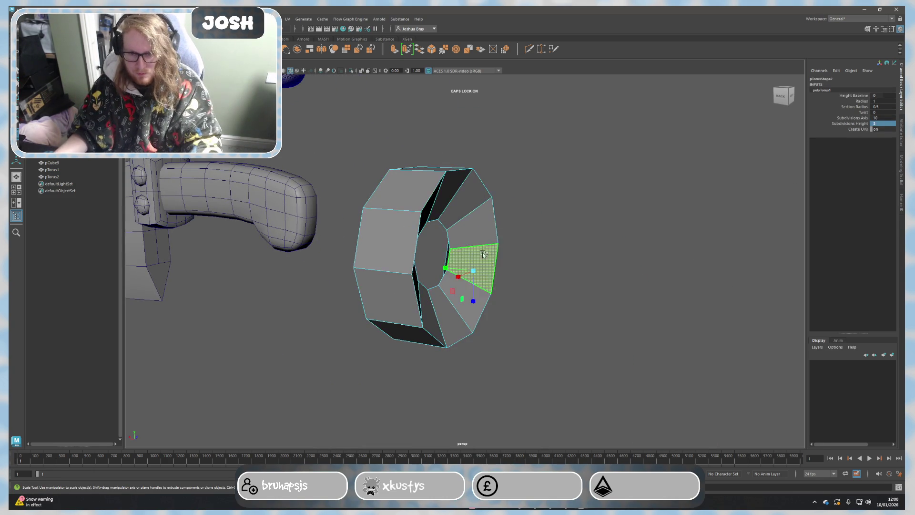
{"action": "left_click", "coordinate": [481, 244]}
{"action": "key", "text": "Delete"}
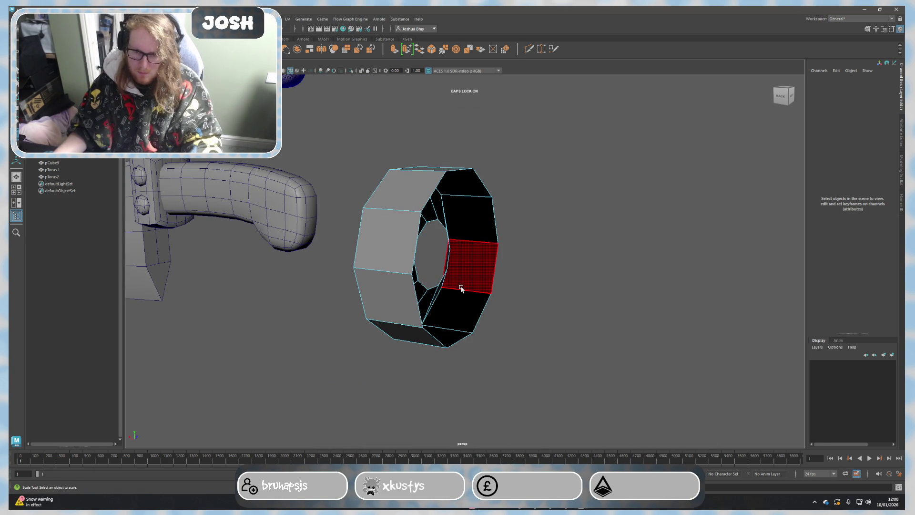
{"action": "left_click", "coordinate": [442, 286]}
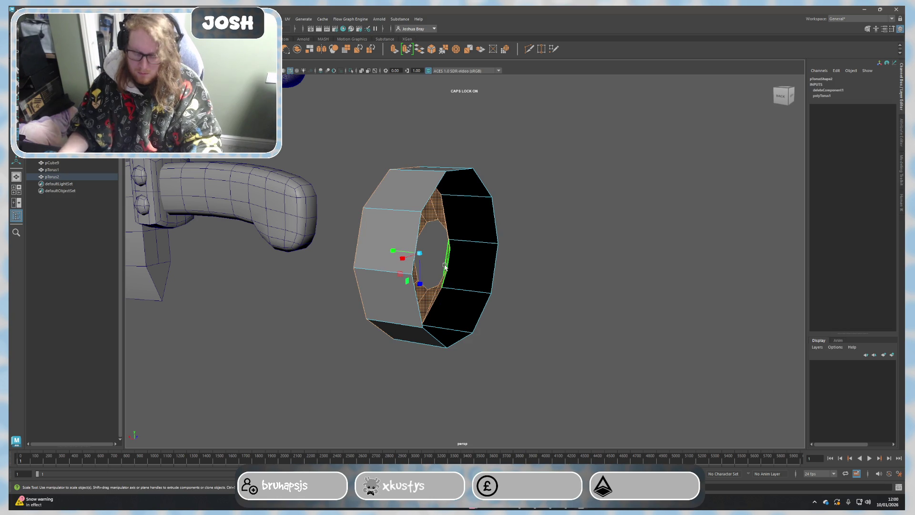
{"action": "key", "text": "Delete"}
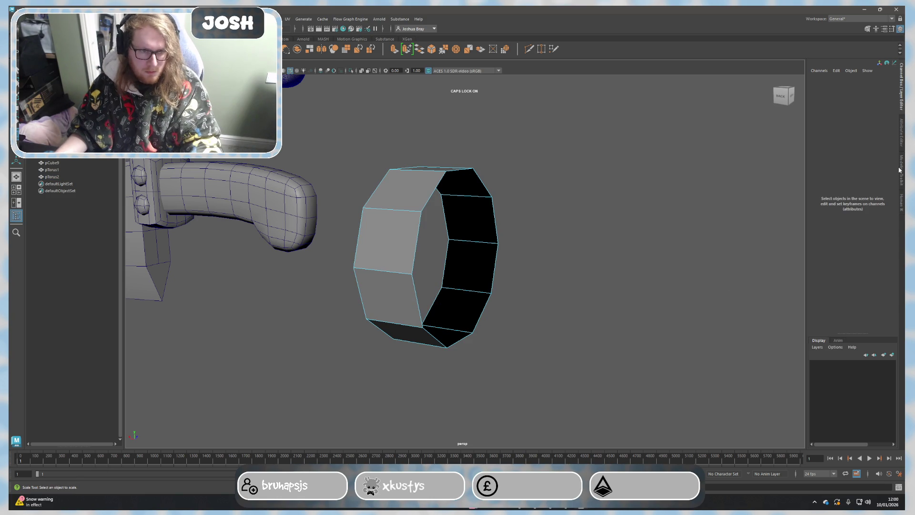
Step: Cut an extra edge loop through the ring with Multi-Cut
{"action": "left_click", "coordinate": [901, 170]}
{"action": "left_click", "coordinate": [844, 286]}
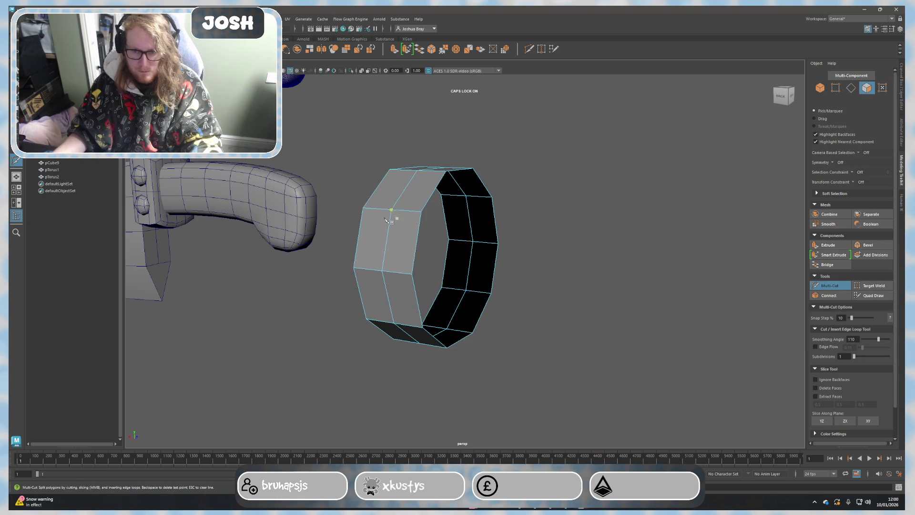
{"action": "key", "text": "q"}
{"action": "left_click_drag", "start_coordinate": [329, 272], "coordinate": [413, 254], "text": "alt"}
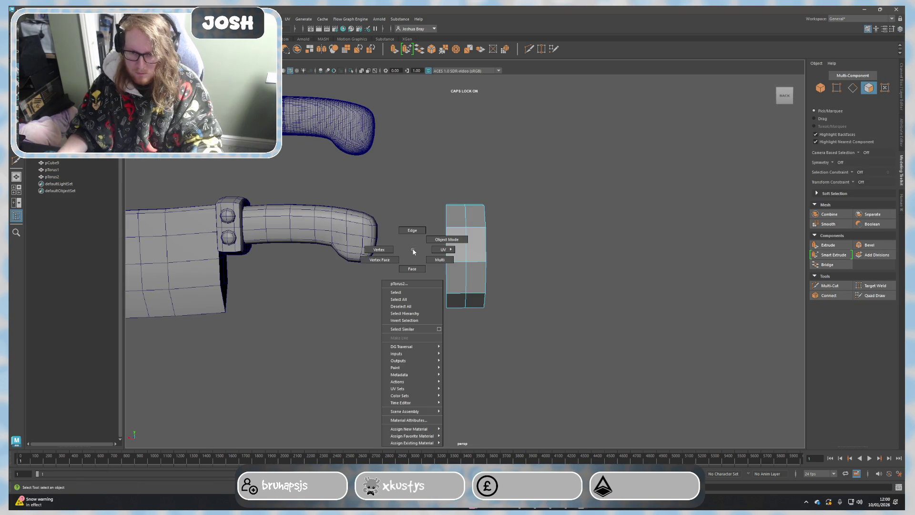
Step: Move the ring left onto the handle and raise it to 4.88 on Y
{"action": "key", "text": "w"}
{"action": "mouse_move", "coordinate": [458, 237]}
{"action": "middle_mouse_down"}
{"action": "mouse_move", "coordinate": [264, 234]}
{"action": "mouse_move", "coordinate": [262, 223]}
{"action": "middle_mouse_up"}
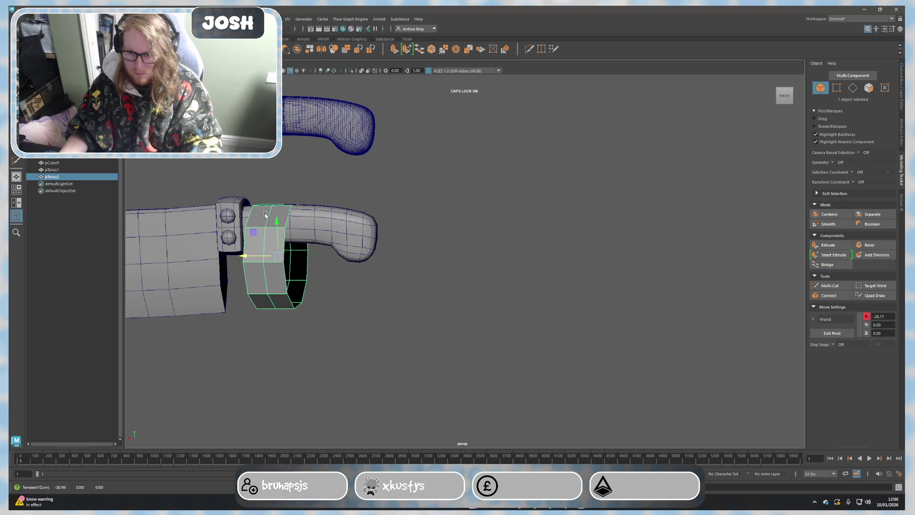
{"action": "left_click_drag", "start_coordinate": [274, 226], "coordinate": [276, 200]}
{"action": "key", "text": "f"}
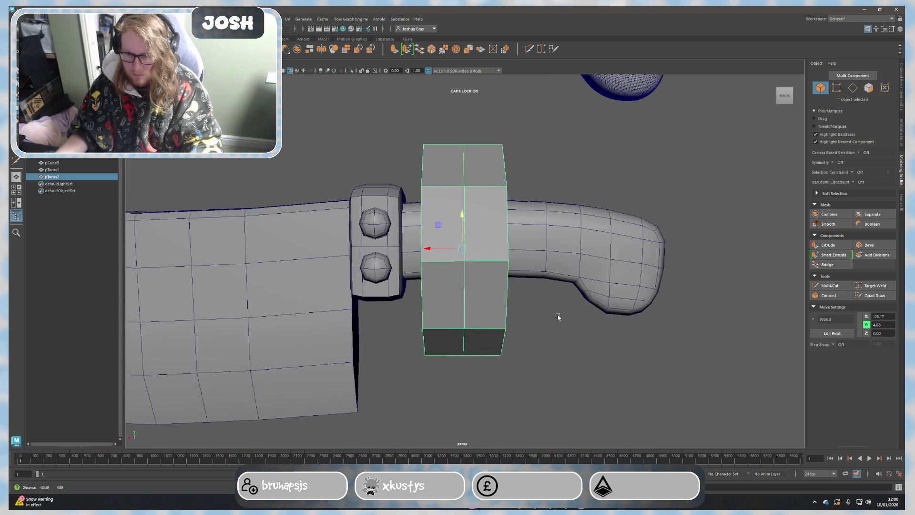
Step: Delete construction history on all objects and shrink the ring to fit the handle
{"action": "scroll", "coordinate": [555, 312], "scroll_direction": "up", "scroll_amount": 2}
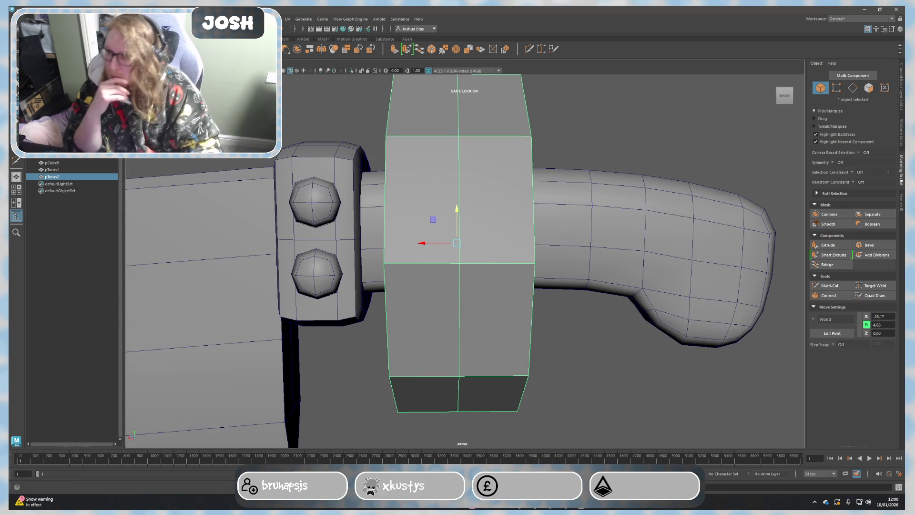
{"action": "mouse_move", "coordinate": [81, 156]}
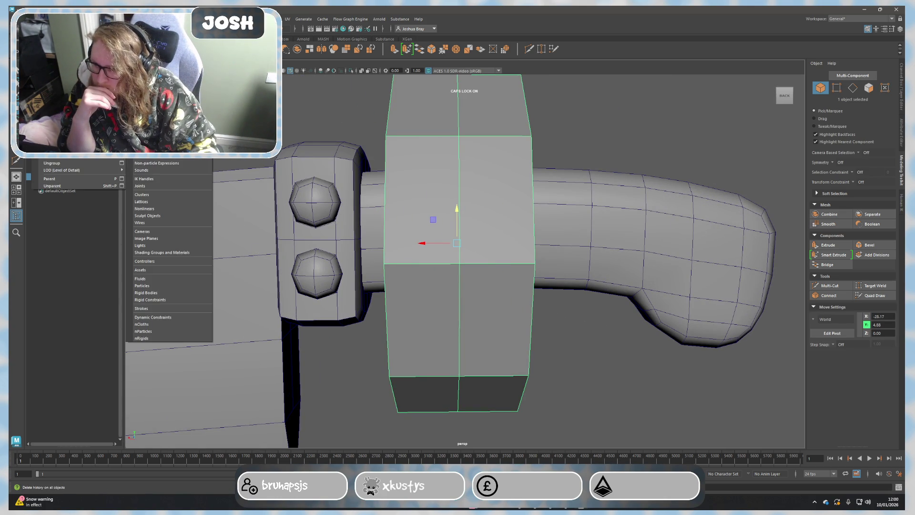
{"action": "left_click", "coordinate": [158, 156]}
{"action": "scroll", "coordinate": [533, 208], "scroll_direction": "down", "scroll_amount": 4}
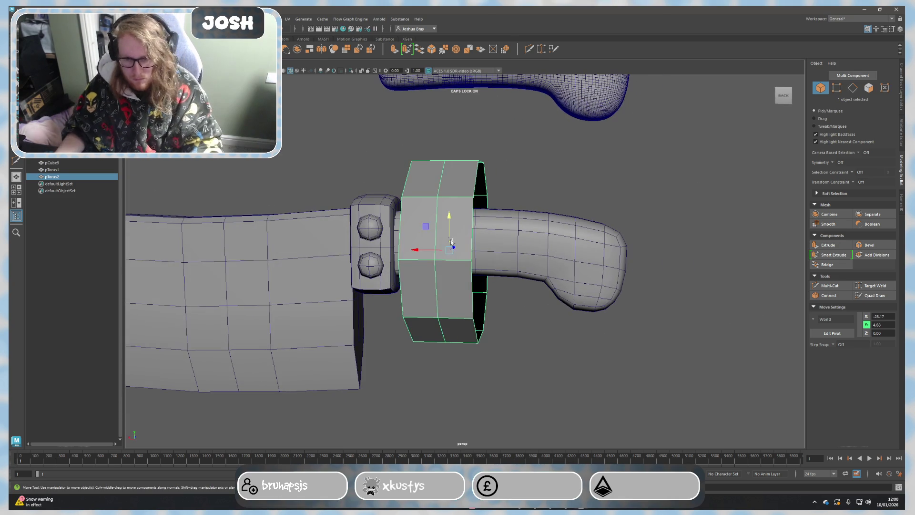
{"action": "left_click_drag", "start_coordinate": [449, 255], "coordinate": [392, 241]}
{"action": "left_click_drag", "start_coordinate": [458, 289], "coordinate": [457, 218], "text": "alt"}
{"action": "key", "text": "w"}
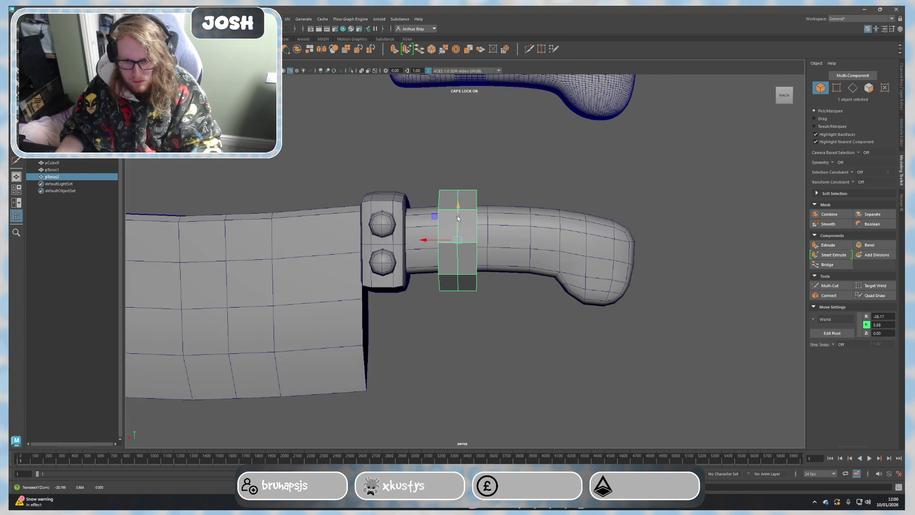
{"action": "left_click_drag", "start_coordinate": [463, 240], "coordinate": [425, 237]}
{"action": "key", "text": "w"}
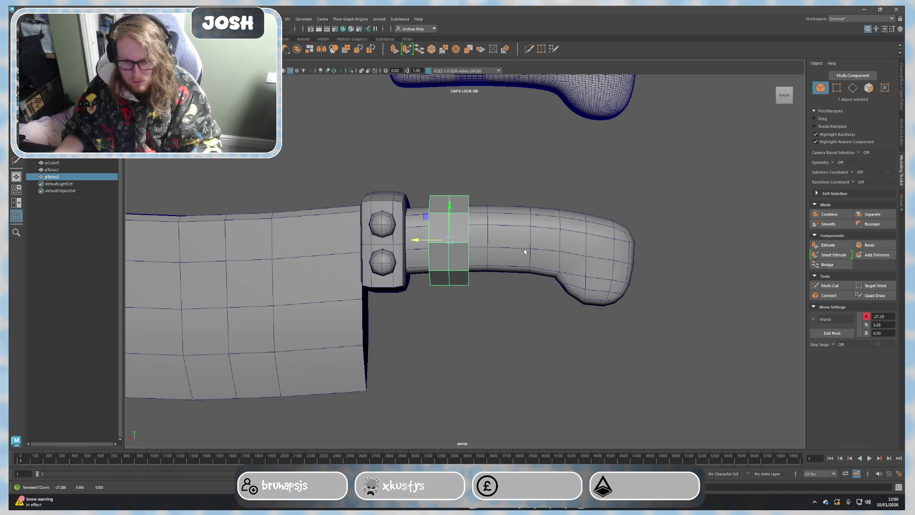
Step: Apply a Morph deformer to the ring and handle, and enable X-Ray shading
{"action": "left_click", "coordinate": [521, 253], "text": "shift"}
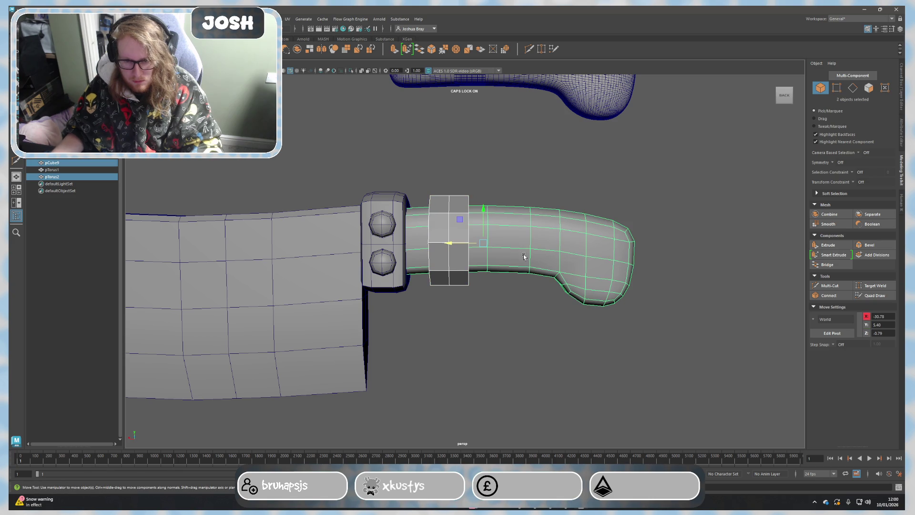
{"action": "left_click", "coordinate": [274, 19]}
{"action": "left_click", "coordinate": [301, 116]}
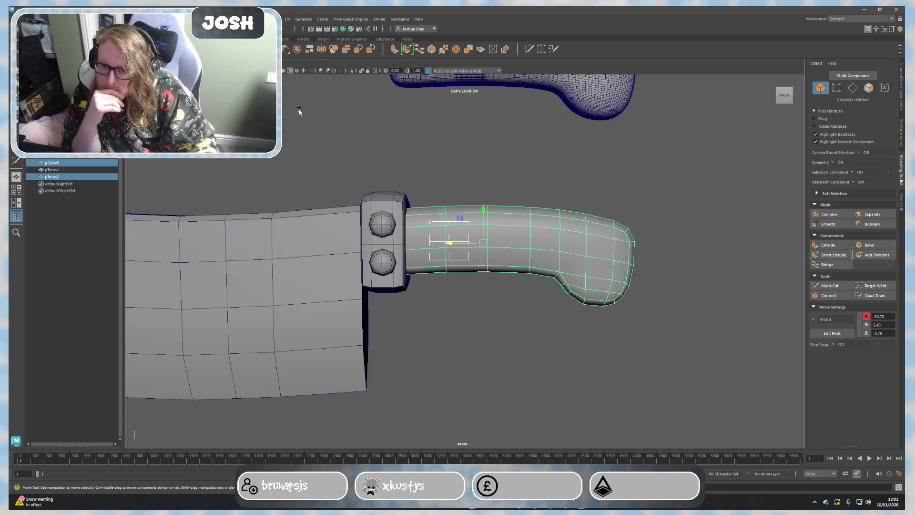
{"action": "left_click", "coordinate": [143, 64]}
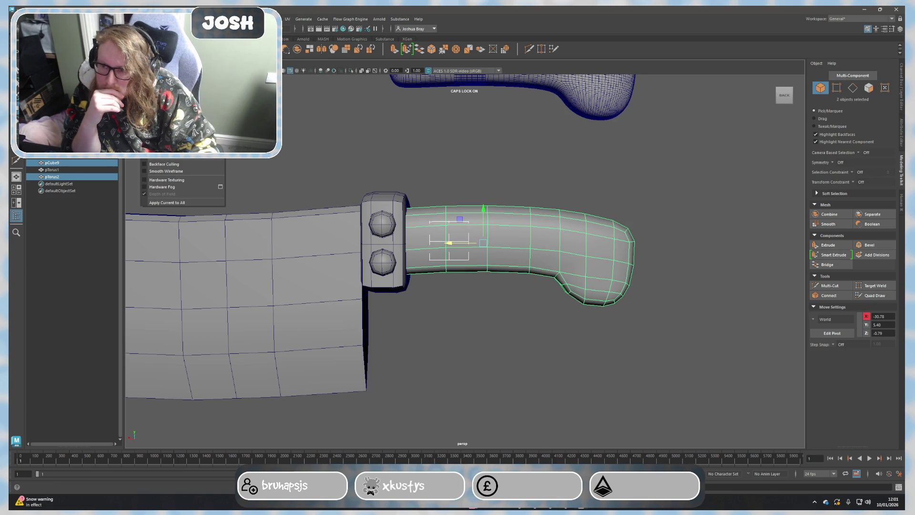
{"action": "left_click", "coordinate": [162, 141]}
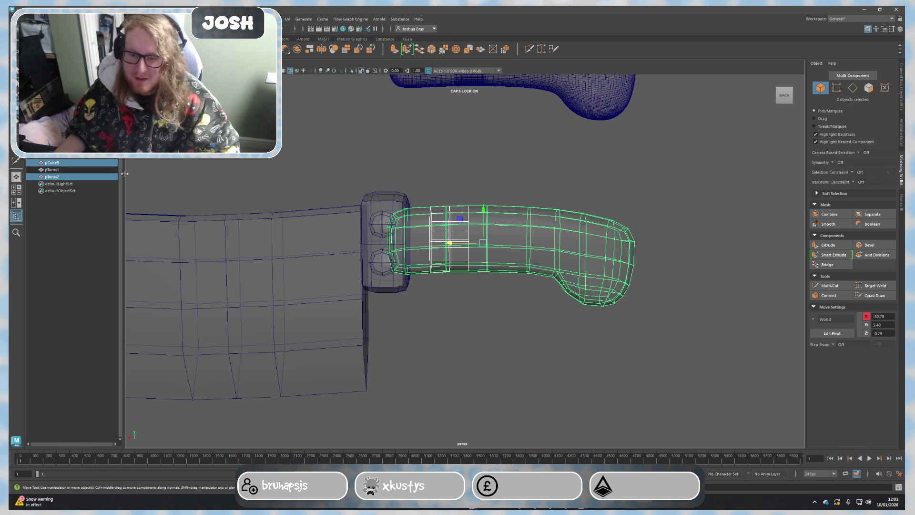
Step: Select the torus ring as an object and inspect it around the handle
{"action": "scroll", "coordinate": [371, 273], "scroll_direction": "up", "scroll_amount": 4}
{"action": "left_click_drag", "start_coordinate": [423, 280], "coordinate": [439, 292], "text": "alt"}
{"action": "right_click_drag", "start_coordinate": [439, 292], "coordinate": [439, 310]}
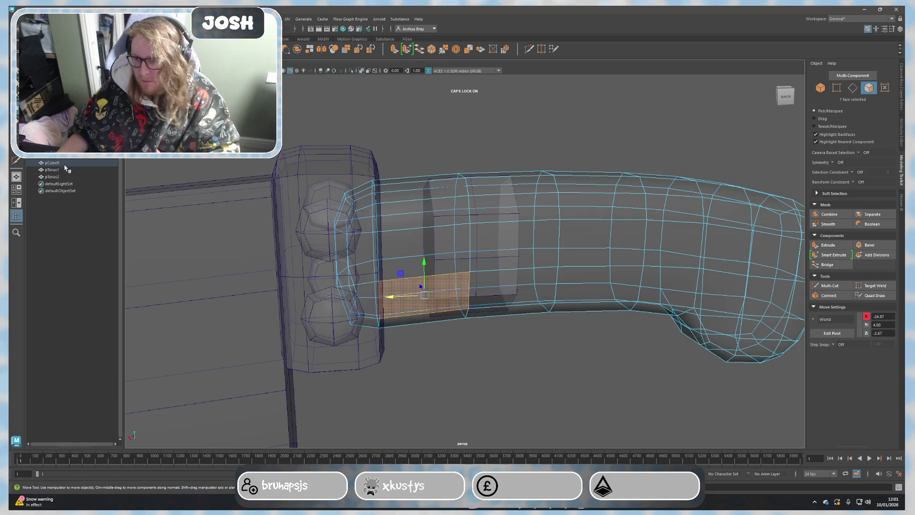
{"action": "left_click", "coordinate": [62, 176]}
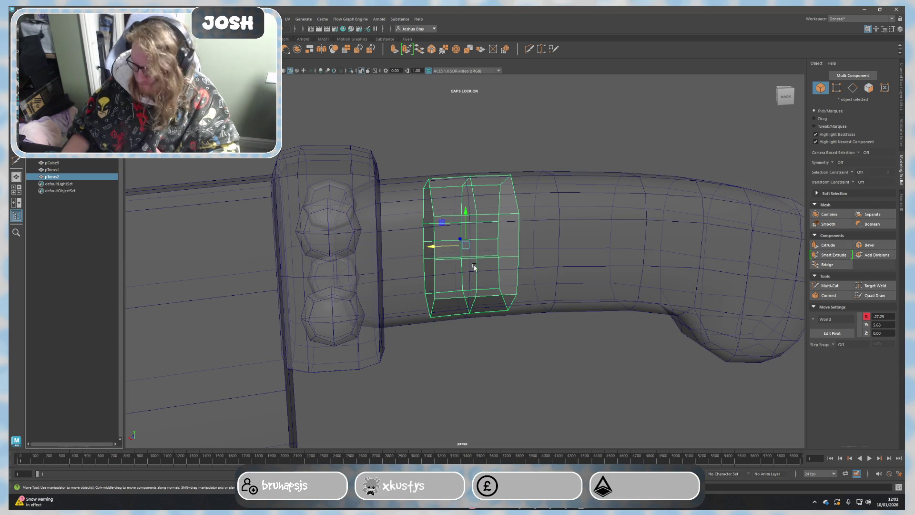
{"action": "mouse_move", "coordinate": [384, 172]}
{"action": "left_mouse_down", "text": "alt"}
{"action": "mouse_move", "coordinate": [452, 205]}
{"action": "mouse_move", "coordinate": [439, 184]}
{"action": "mouse_move", "coordinate": [400, 210]}
{"action": "mouse_move", "coordinate": [352, 206]}
{"action": "mouse_move", "coordinate": [357, 200]}
{"action": "mouse_move", "coordinate": [353, 213]}
{"action": "left_mouse_up", "text": "alt"}
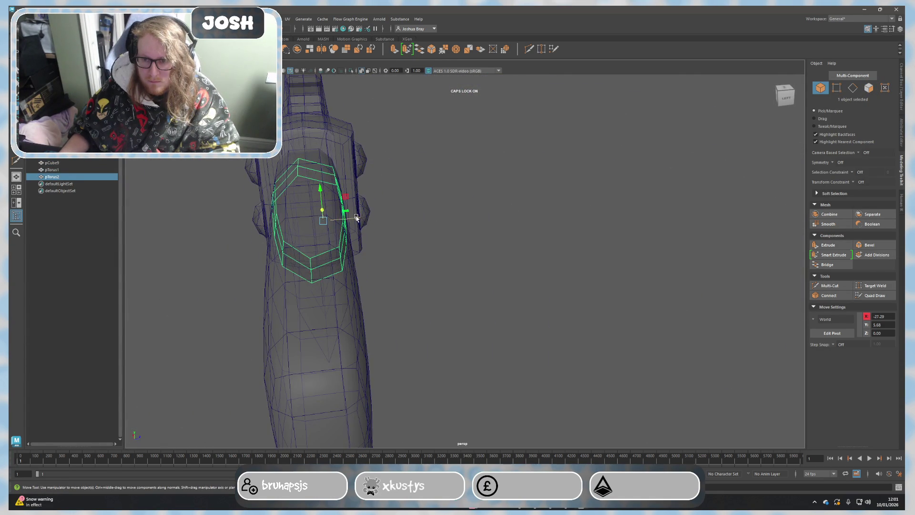
{"action": "key", "text": "ctrl+z"}
{"action": "mouse_move", "coordinate": [411, 245]}
{"action": "left_mouse_down", "text": "alt"}
{"action": "mouse_move", "coordinate": [439, 229]}
{"action": "mouse_move", "coordinate": [470, 236]}
{"action": "mouse_move", "coordinate": [415, 250]}
{"action": "mouse_move", "coordinate": [382, 247]}
{"action": "left_mouse_up", "text": "alt"}
{"action": "key", "text": "ctrl+z"}
{"action": "key", "text": "ctrl+z"}
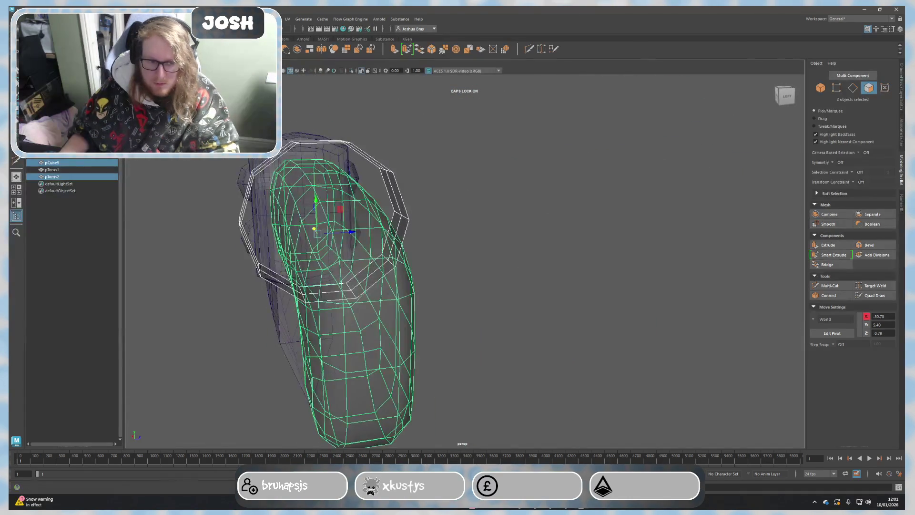
Step: Try smoothing the meshes and then the torus ring, undoing each attempt
{"action": "left_click", "coordinate": [831, 224]}
{"action": "left_click_drag", "start_coordinate": [477, 238], "coordinate": [556, 225], "text": "alt"}
{"action": "key", "text": "ctrl+z"}
{"action": "right_click_drag", "start_coordinate": [522, 177], "coordinate": [492, 163]}
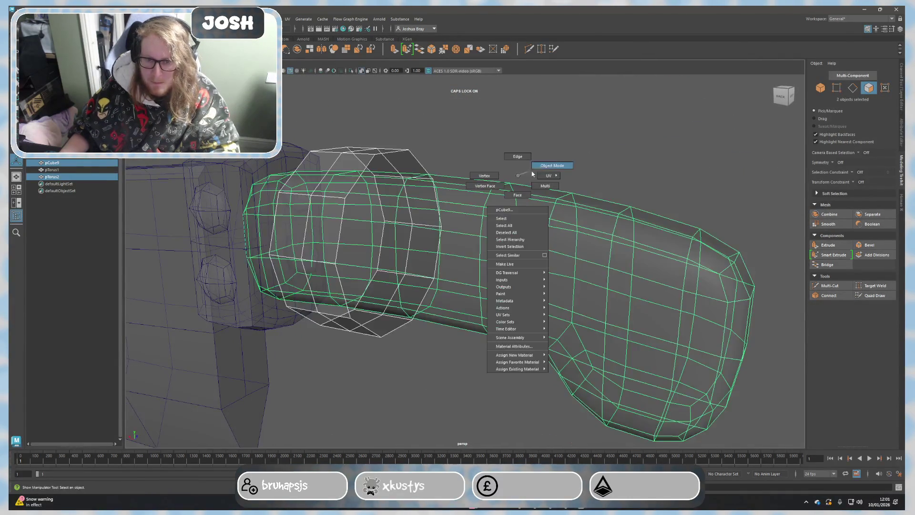
{"action": "left_click", "coordinate": [387, 159]}
{"action": "left_click", "coordinate": [828, 224]}
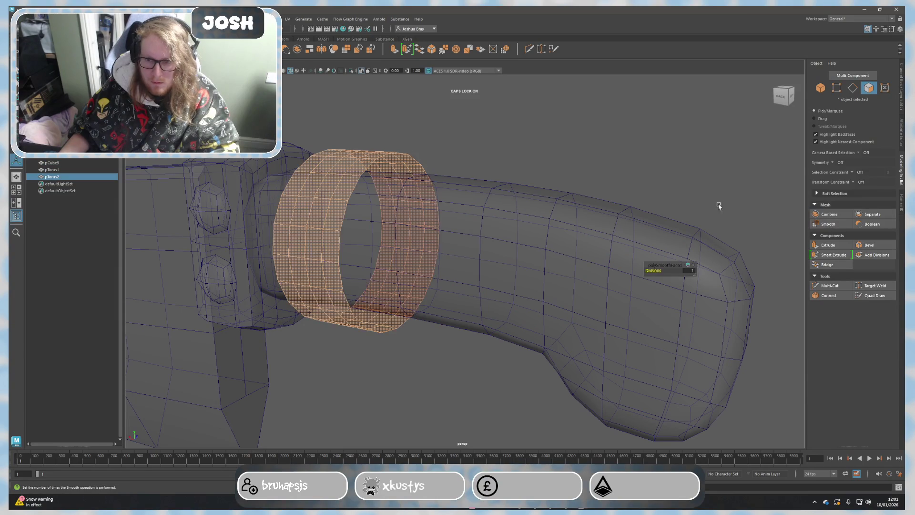
{"action": "key", "text": "ctrl+z"}
{"action": "mouse_move", "coordinate": [583, 171]}
{"action": "left_mouse_down", "text": "alt"}
{"action": "mouse_move", "coordinate": [566, 184]}
{"action": "mouse_move", "coordinate": [452, 189]}
{"action": "mouse_move", "coordinate": [522, 243]}
{"action": "mouse_move", "coordinate": [554, 239]}
{"action": "mouse_move", "coordinate": [542, 248]}
{"action": "left_mouse_up", "text": "alt"}
Step: Shrink-wrap the torus ring onto the handle surface via Deform > ShrinkWrap options
{"action": "left_click", "coordinate": [451, 190]}
{"action": "scroll", "coordinate": [542, 249], "scroll_direction": "down", "scroll_amount": 5}
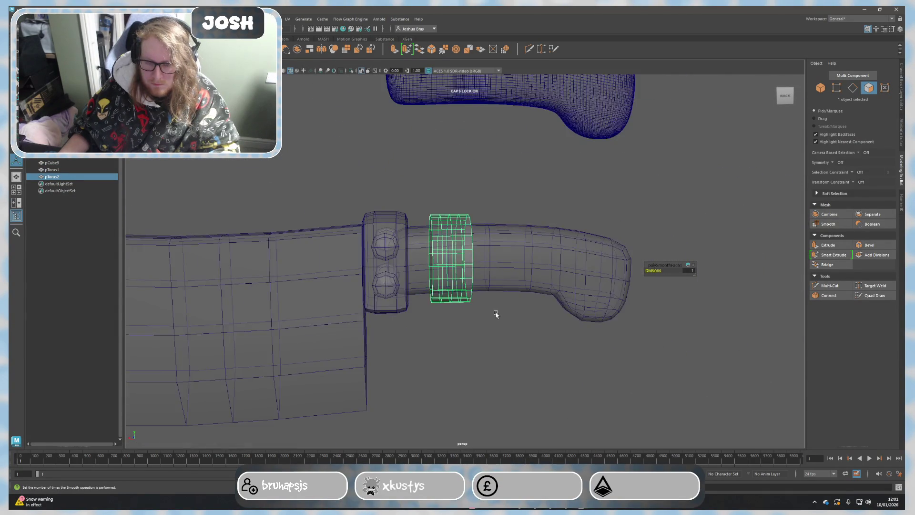
{"action": "scroll", "coordinate": [492, 317], "scroll_direction": "up", "scroll_amount": 5}
{"action": "left_click", "coordinate": [535, 271], "text": "shift"}
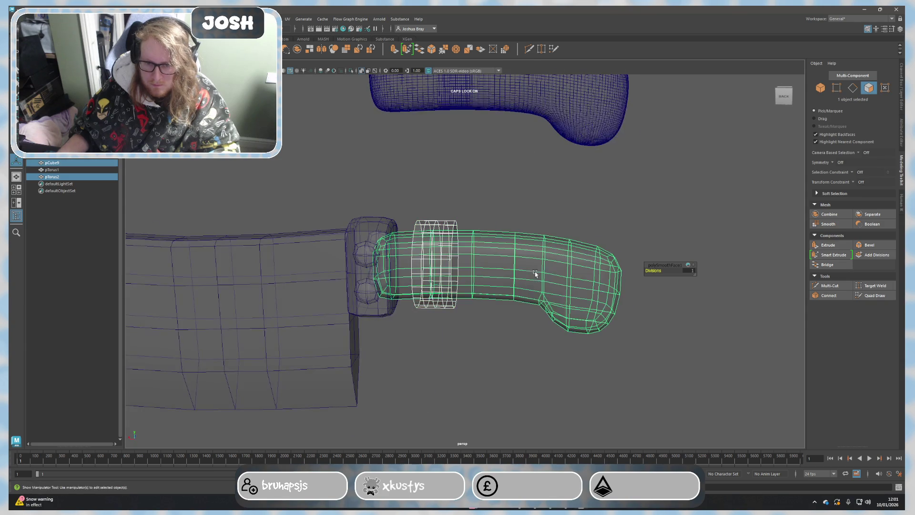
{"action": "left_click", "coordinate": [272, 19]}
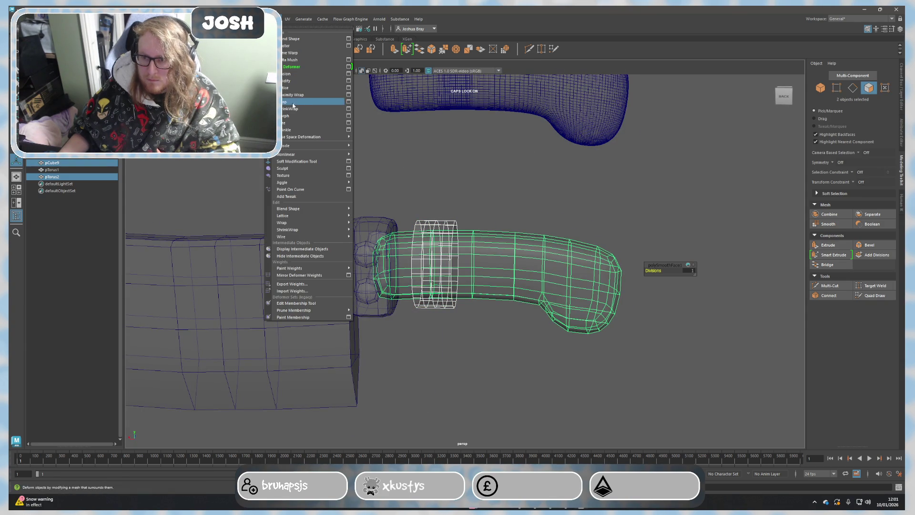
{"action": "left_click", "coordinate": [349, 109]}
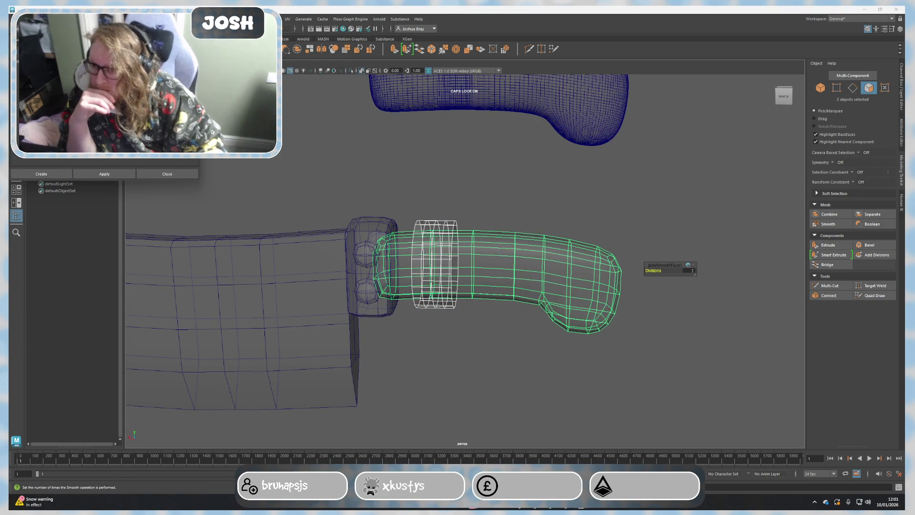
{"action": "left_click", "coordinate": [94, 172]}
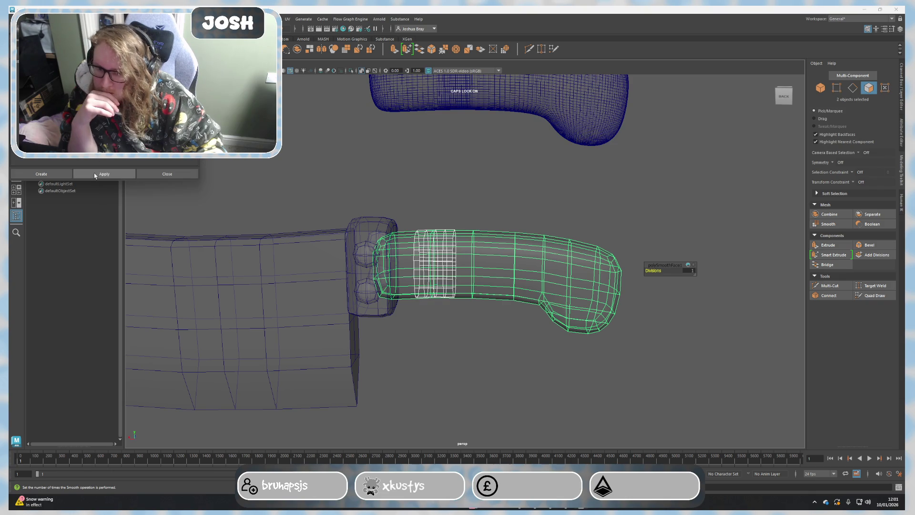
{"action": "scroll", "coordinate": [477, 345], "scroll_direction": "up", "scroll_amount": 5}
{"action": "left_click_drag", "start_coordinate": [483, 353], "coordinate": [509, 348], "text": "alt"}
{"action": "left_click", "coordinate": [160, 174]}
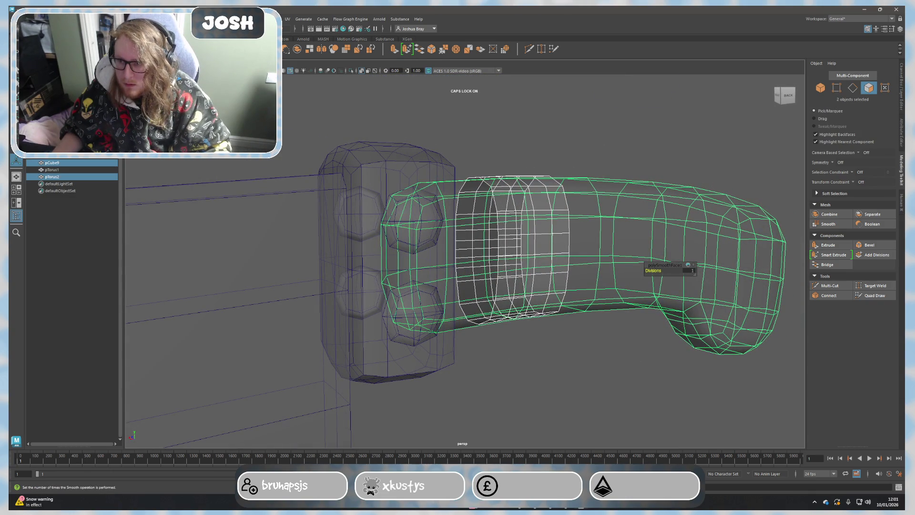
Step: Switch to solid shading and delete two edge loops from the ring
{"action": "left_click", "coordinate": [145, 63]}
{"action": "key", "text": "alt+x"}
{"action": "mouse_move", "coordinate": [548, 355]}
{"action": "left_mouse_down", "text": "alt"}
{"action": "mouse_move", "coordinate": [581, 351]}
{"action": "mouse_move", "coordinate": [497, 316]}
{"action": "left_mouse_up", "text": "alt"}
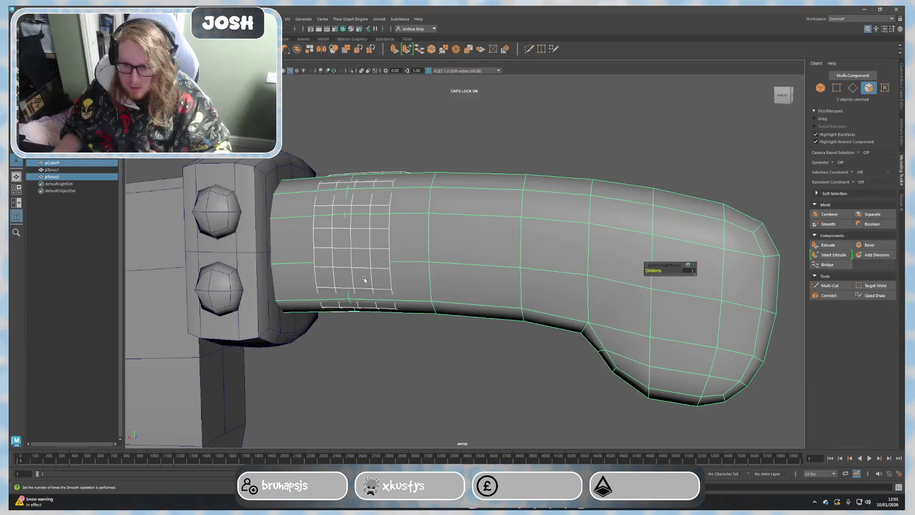
{"action": "scroll", "coordinate": [365, 279], "scroll_direction": "down", "scroll_amount": 1}
{"action": "right_click_drag", "start_coordinate": [357, 244], "coordinate": [358, 233]}
{"action": "double_click", "coordinate": [353, 241]}
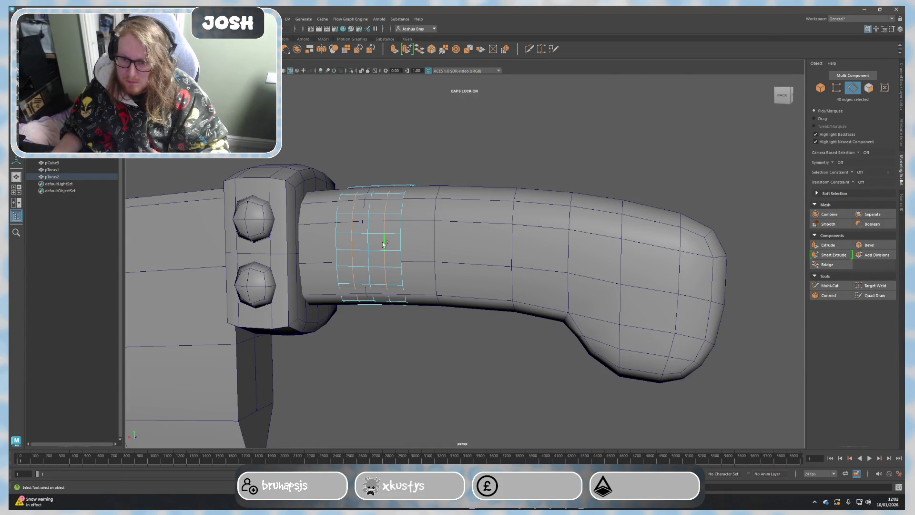
{"action": "key", "text": "Delete"}
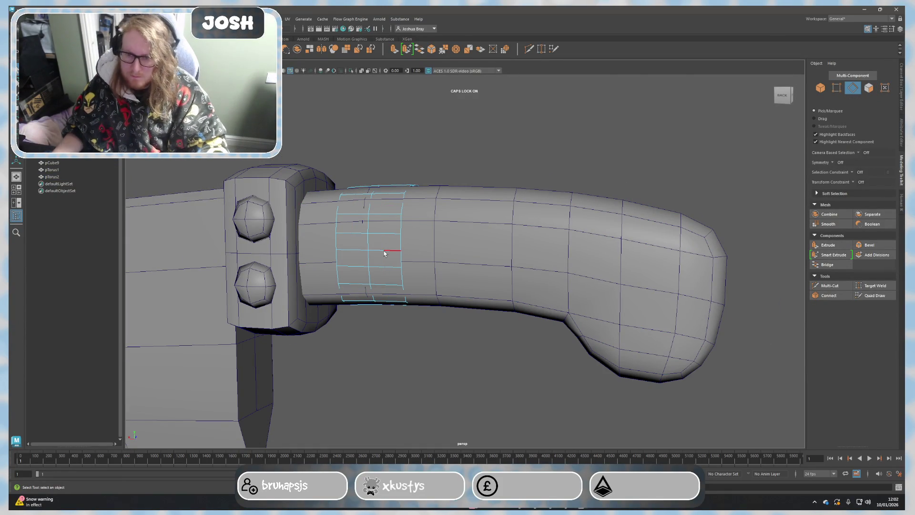
Step: Marquee-select all faces of the wrapped ring band
{"action": "right_click_drag", "start_coordinate": [385, 253], "coordinate": [362, 254]}
{"action": "scroll", "coordinate": [315, 180], "scroll_direction": "down", "scroll_amount": 4}
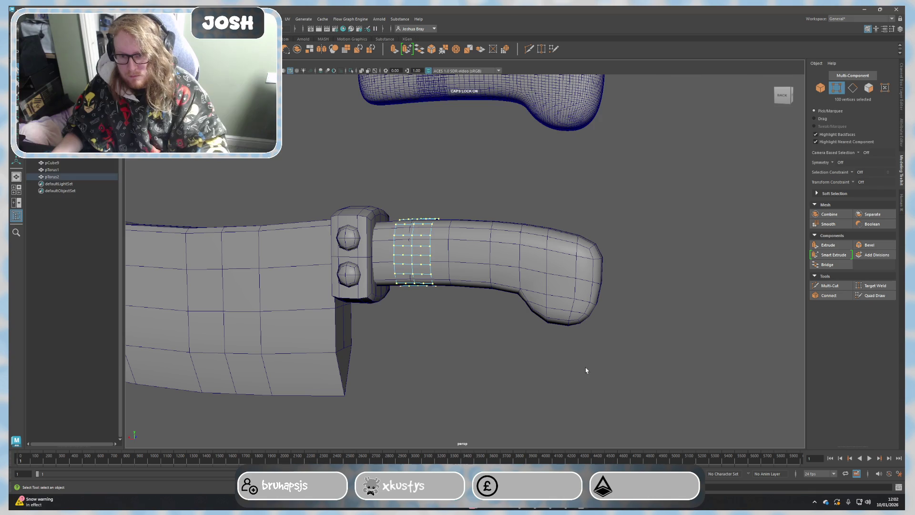
{"action": "scroll", "coordinate": [454, 265], "scroll_direction": "up", "scroll_amount": 4}
{"action": "mouse_move", "coordinate": [454, 265]}
{"action": "left_mouse_down", "text": "alt"}
{"action": "mouse_move", "coordinate": [426, 275]}
{"action": "mouse_move", "coordinate": [466, 271]}
{"action": "left_mouse_up", "text": "alt"}
{"action": "right_click_drag", "start_coordinate": [431, 248], "coordinate": [434, 238]}
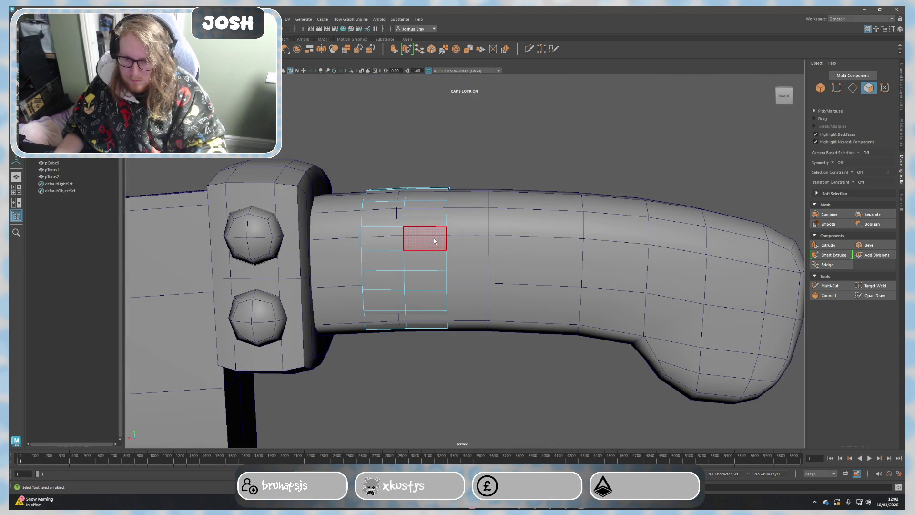
{"action": "mouse_move", "coordinate": [366, 143]}
{"action": "left_mouse_down"}
{"action": "mouse_move", "coordinate": [453, 439]}
{"action": "mouse_move", "coordinate": [465, 391]}
{"action": "left_mouse_up"}
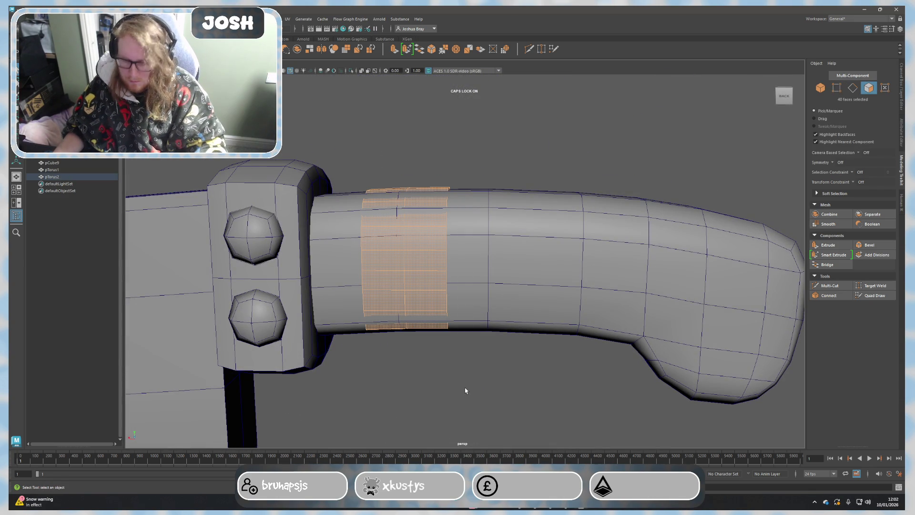
Step: Extrude the ring faces with a thickness of 0.2 and return to object mode
{"action": "key", "text": "ctrl+e"}
{"action": "left_click", "coordinate": [696, 270]}
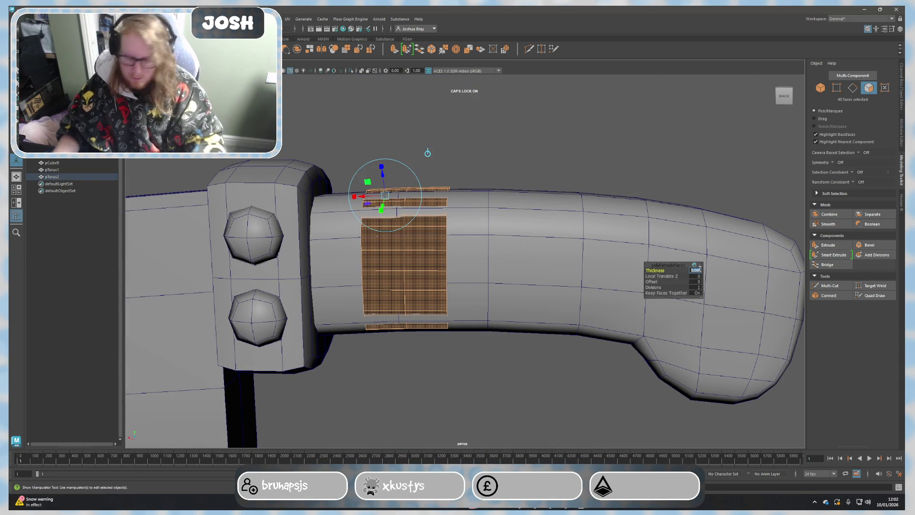
{"action": "type", "text": "0.2"}
{"action": "key", "text": "Return"}
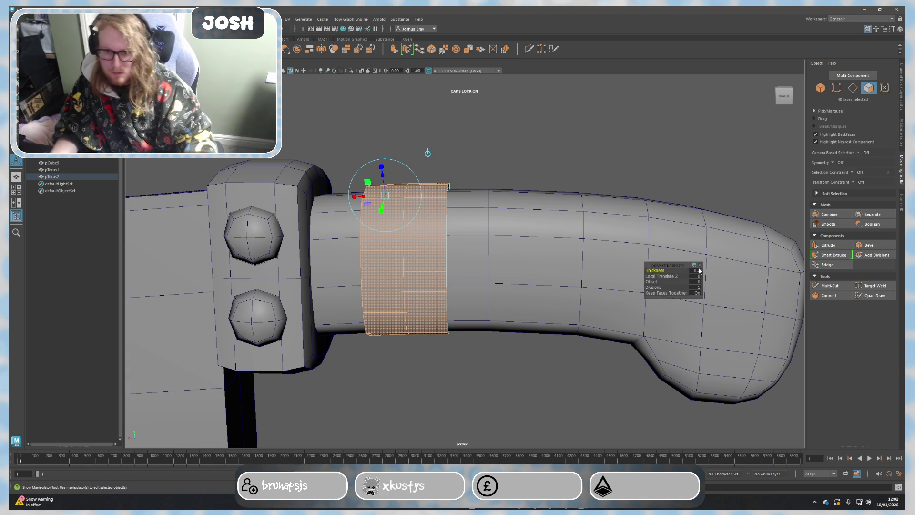
{"action": "key", "text": "F8"}
{"action": "left_click", "coordinate": [585, 182]}
{"action": "mouse_move", "coordinate": [585, 182]}
{"action": "left_mouse_down", "text": "alt"}
{"action": "mouse_move", "coordinate": [531, 175]}
{"action": "mouse_move", "coordinate": [301, 238]}
{"action": "mouse_move", "coordinate": [423, 330]}
{"action": "mouse_move", "coordinate": [349, 283]}
{"action": "mouse_move", "coordinate": [353, 297]}
{"action": "mouse_move", "coordinate": [329, 283]}
{"action": "mouse_move", "coordinate": [359, 276]}
{"action": "mouse_move", "coordinate": [389, 288]}
{"action": "mouse_move", "coordinate": [369, 261]}
{"action": "mouse_move", "coordinate": [380, 255]}
{"action": "left_mouse_up", "text": "alt"}
Step: Select a band-edge face, then two edge loops around the collar band, and clear them
{"action": "right_click_drag", "start_coordinate": [380, 255], "coordinate": [381, 291]}
{"action": "left_click", "coordinate": [400, 258]}
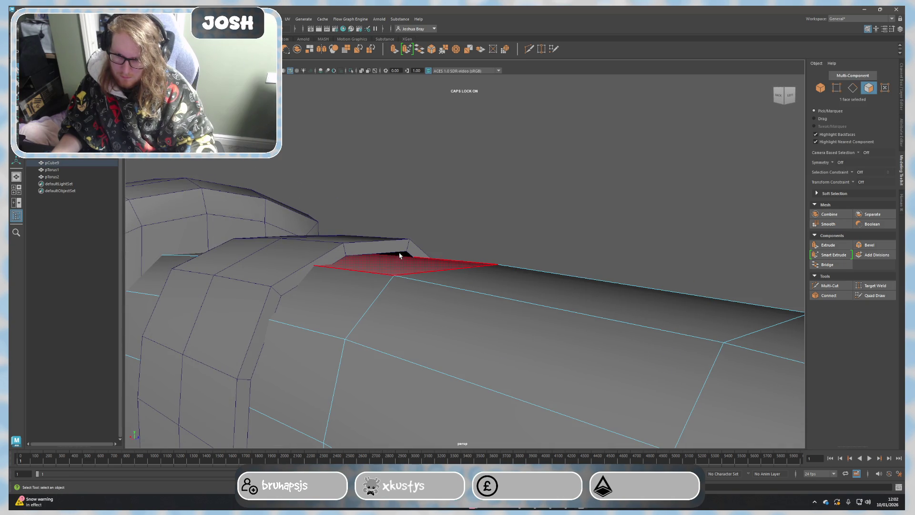
{"action": "mouse_move", "coordinate": [410, 254]}
{"action": "left_mouse_down", "text": "alt"}
{"action": "mouse_move", "coordinate": [401, 313]}
{"action": "mouse_move", "coordinate": [352, 352]}
{"action": "mouse_move", "coordinate": [303, 342]}
{"action": "mouse_move", "coordinate": [260, 347]}
{"action": "mouse_move", "coordinate": [376, 344]}
{"action": "mouse_move", "coordinate": [353, 341]}
{"action": "mouse_move", "coordinate": [405, 294]}
{"action": "left_mouse_up", "text": "alt"}
{"action": "mouse_move", "coordinate": [406, 293]}
{"action": "right_mouse_down"}
{"action": "mouse_move", "coordinate": [407, 333]}
{"action": "mouse_move", "coordinate": [405, 276]}
{"action": "right_mouse_up"}
{"action": "scroll", "coordinate": [427, 319], "scroll_direction": "up", "scroll_amount": 3}
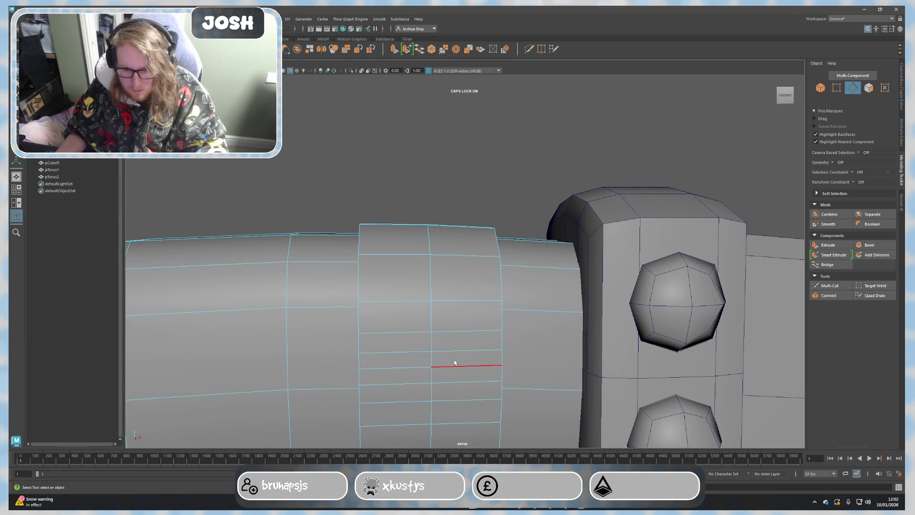
{"action": "double_click", "coordinate": [454, 352]}
{"action": "double_click", "coordinate": [454, 383], "text": "shift"}
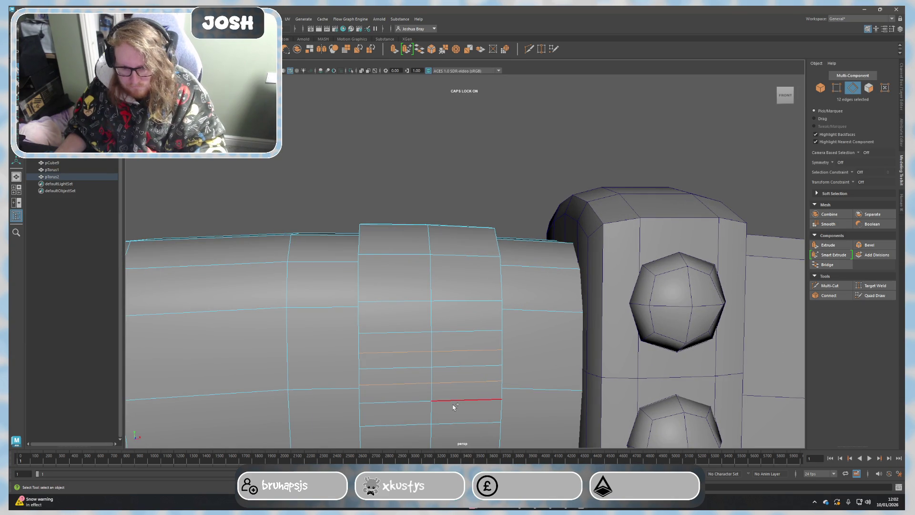
{"action": "mouse_move", "coordinate": [483, 418]}
{"action": "middle_mouse_down", "text": "alt"}
{"action": "mouse_move", "coordinate": [456, 329]}
{"action": "mouse_move", "coordinate": [422, 316]}
{"action": "middle_mouse_up", "text": "alt"}
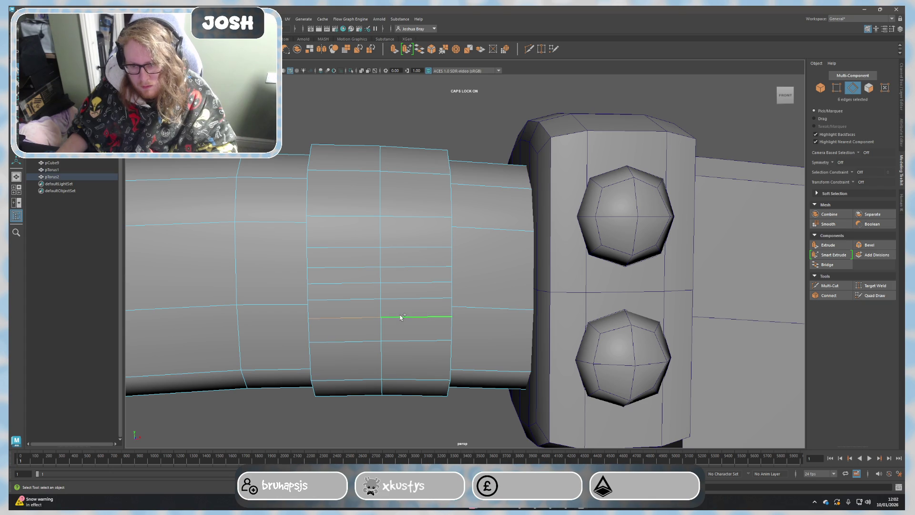
{"action": "left_click", "coordinate": [410, 271]}
Step: Box-select vertices across the handle from a front view, then clear the selection
{"action": "mouse_move", "coordinate": [446, 324]}
{"action": "left_mouse_down", "text": "alt"}
{"action": "mouse_move", "coordinate": [453, 310]}
{"action": "mouse_move", "coordinate": [438, 320]}
{"action": "mouse_move", "coordinate": [394, 315]}
{"action": "mouse_move", "coordinate": [353, 298]}
{"action": "left_mouse_up", "text": "alt"}
{"action": "right_click_drag", "start_coordinate": [353, 298], "coordinate": [334, 287]}
{"action": "left_click_drag", "start_coordinate": [279, 161], "coordinate": [487, 362]}
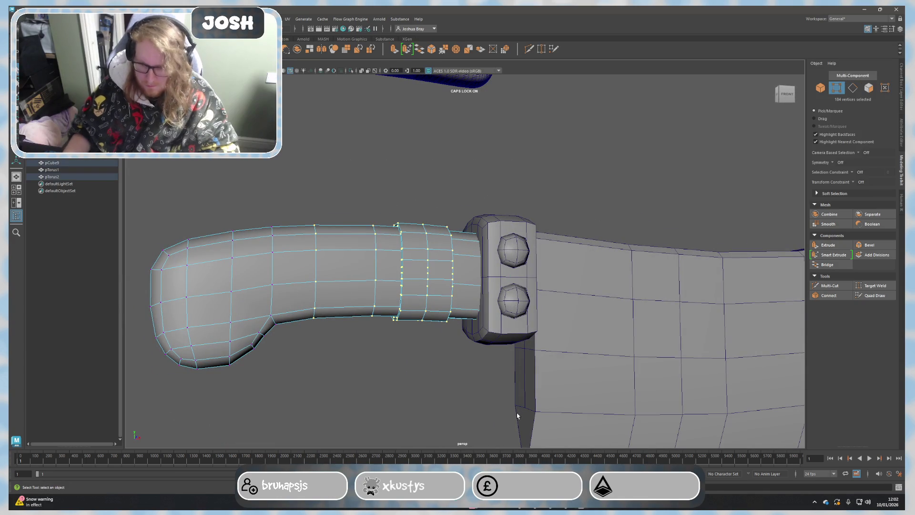
{"action": "left_click", "coordinate": [518, 413]}
{"action": "scroll", "coordinate": [411, 347], "scroll_direction": "up", "scroll_amount": 5}
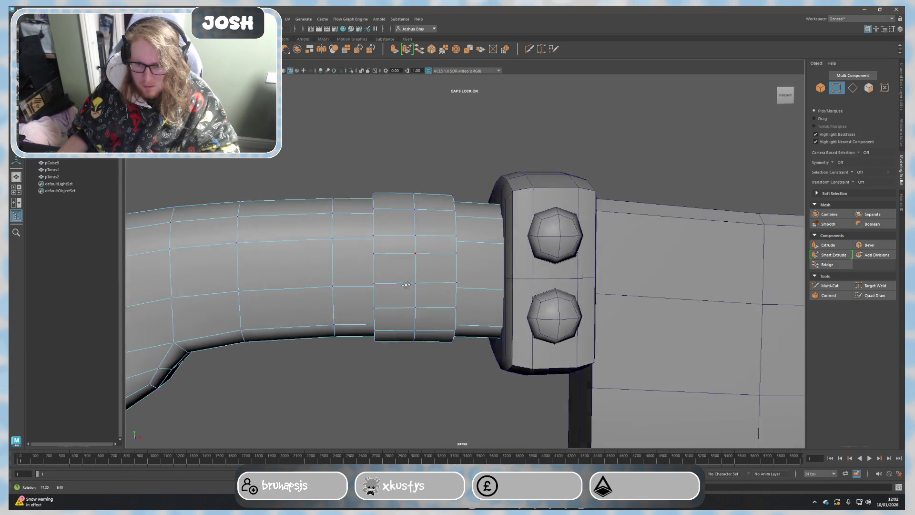
Step: Nudge a collar edge loop slightly upward with the Move tool
{"action": "right_click_drag", "start_coordinate": [422, 270], "coordinate": [410, 260]}
{"action": "left_click_drag", "start_coordinate": [410, 260], "coordinate": [377, 264], "text": "alt"}
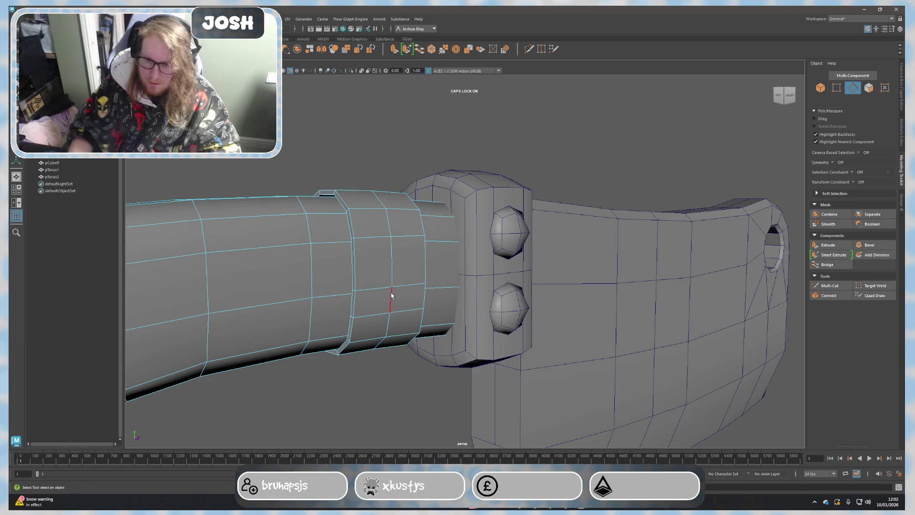
{"action": "left_click_drag", "start_coordinate": [372, 310], "coordinate": [376, 292], "text": "alt"}
{"action": "key", "text": "w"}
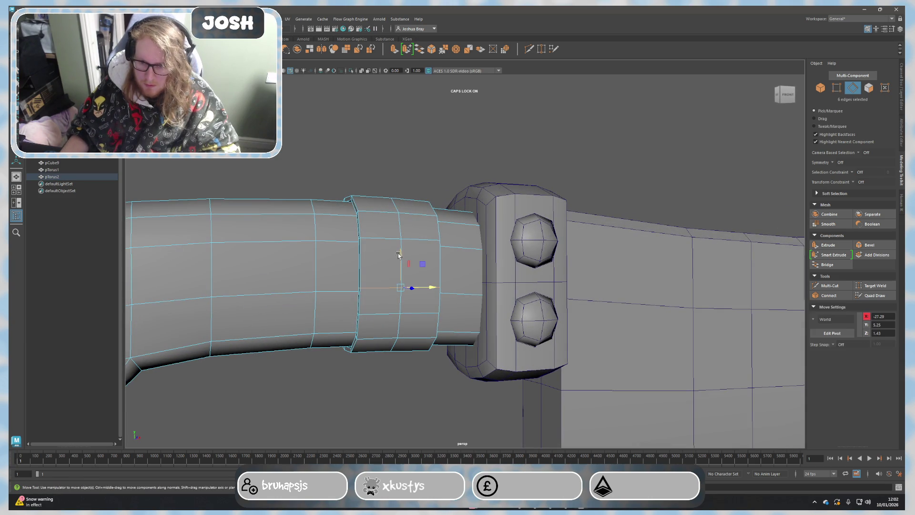
{"action": "left_click_drag", "start_coordinate": [400, 254], "coordinate": [400, 242]}
{"action": "right_click_drag", "start_coordinate": [394, 249], "coordinate": [524, 400]}
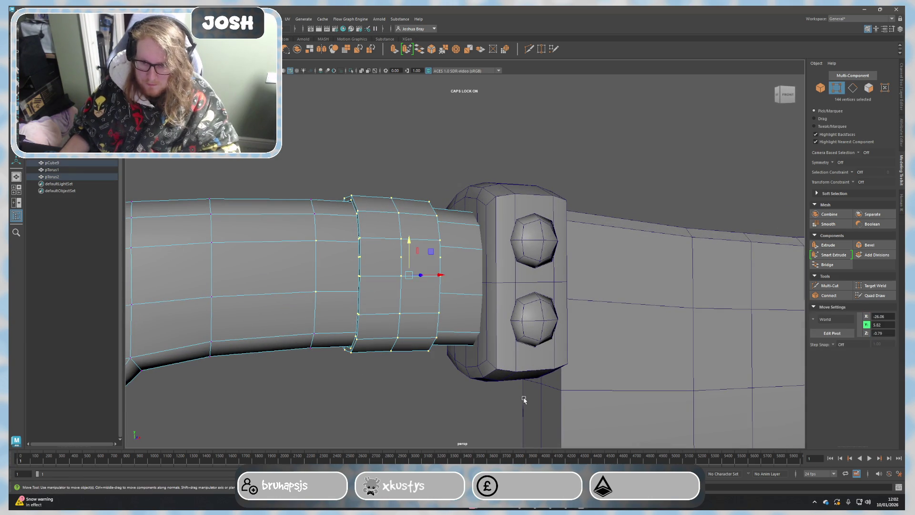
{"action": "left_click", "coordinate": [419, 380]}
{"action": "left_click_drag", "start_coordinate": [419, 380], "coordinate": [500, 305], "text": "alt"}
Step: Select and check edge loops around the collar from the back and front
{"action": "right_click_drag", "start_coordinate": [482, 301], "coordinate": [481, 282]}
{"action": "double_click", "coordinate": [480, 285]}
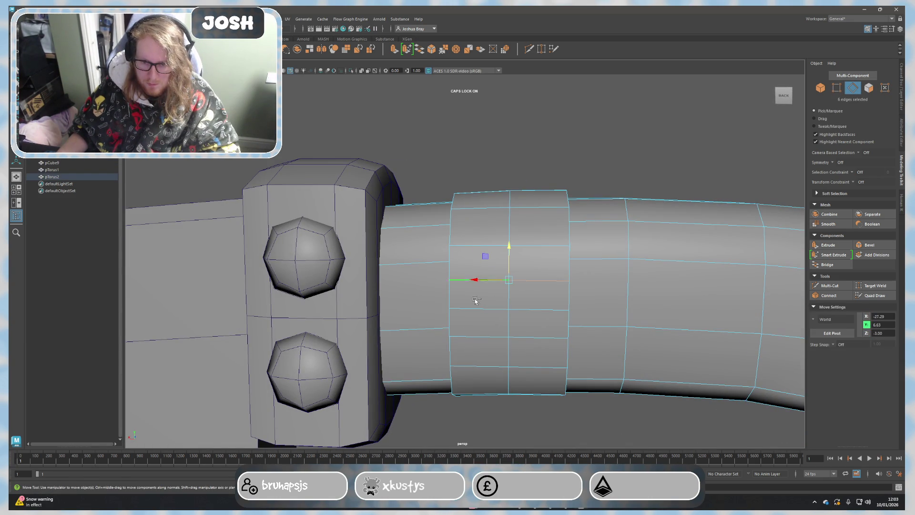
{"action": "right_click_drag", "start_coordinate": [539, 300], "coordinate": [509, 301]}
{"action": "left_click_drag", "start_coordinate": [479, 339], "coordinate": [457, 336], "text": "alt"}
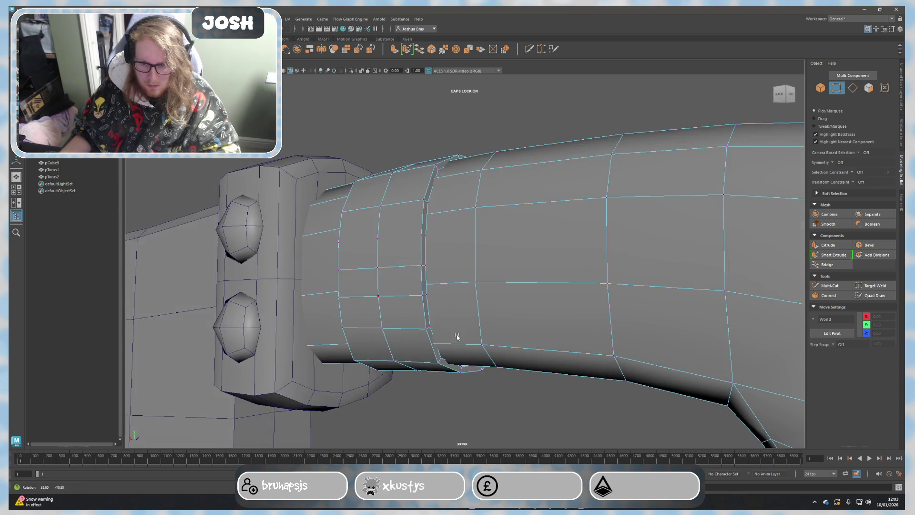
{"action": "right_click_drag", "start_coordinate": [397, 301], "coordinate": [396, 286]}
{"action": "double_click", "coordinate": [402, 298]}
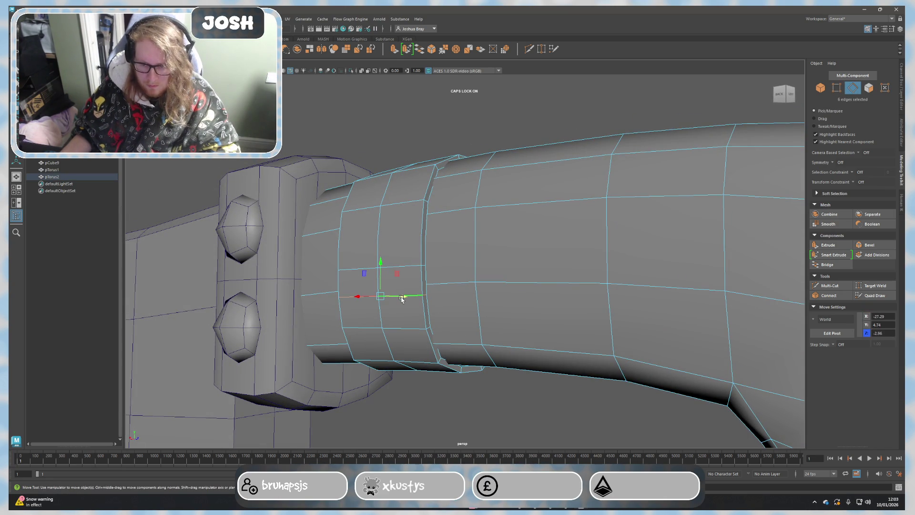
{"action": "left_click", "coordinate": [401, 298]}
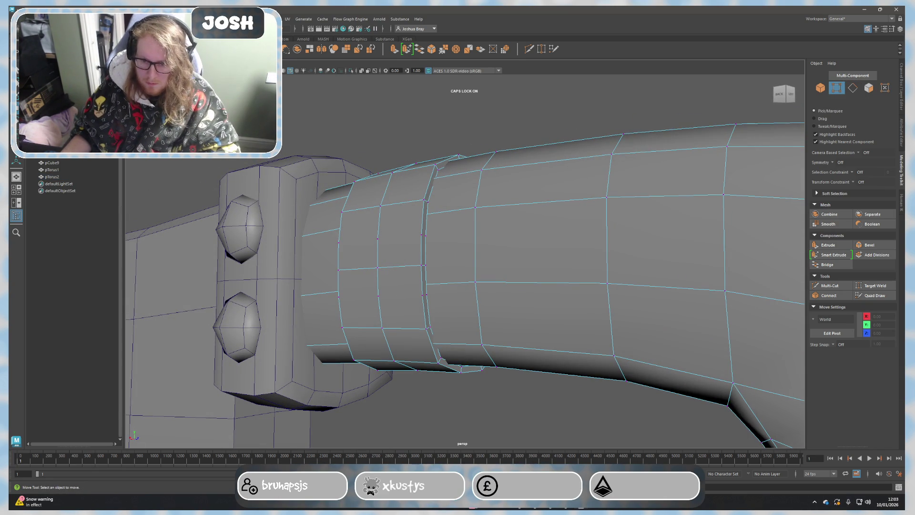
{"action": "key", "text": "ctrl+z"}
{"action": "left_click", "coordinate": [521, 392]}
{"action": "mouse_move", "coordinate": [509, 381]}
{"action": "left_mouse_down", "text": "alt"}
{"action": "mouse_move", "coordinate": [480, 379]}
{"action": "mouse_move", "coordinate": [527, 380]}
{"action": "mouse_move", "coordinate": [545, 393]}
{"action": "mouse_move", "coordinate": [546, 334]}
{"action": "mouse_move", "coordinate": [539, 350]}
{"action": "mouse_move", "coordinate": [502, 341]}
{"action": "mouse_move", "coordinate": [491, 322]}
{"action": "mouse_move", "coordinate": [468, 359]}
{"action": "mouse_move", "coordinate": [472, 343]}
{"action": "mouse_move", "coordinate": [487, 356]}
{"action": "mouse_move", "coordinate": [505, 353]}
{"action": "left_mouse_up", "text": "alt"}
{"action": "scroll", "coordinate": [488, 280], "scroll_direction": "up", "scroll_amount": 3}
{"action": "scroll", "coordinate": [494, 313], "scroll_direction": "down", "scroll_amount": 3}
Step: Select handle edges and vertices near the collar, then pick the collar's thin top face
{"action": "right_click_drag", "start_coordinate": [489, 312], "coordinate": [454, 267]}
{"action": "key", "text": "F10"}
{"action": "left_click_drag", "start_coordinate": [409, 194], "coordinate": [553, 386]}
{"action": "right_click_drag", "start_coordinate": [500, 312], "coordinate": [491, 294]}
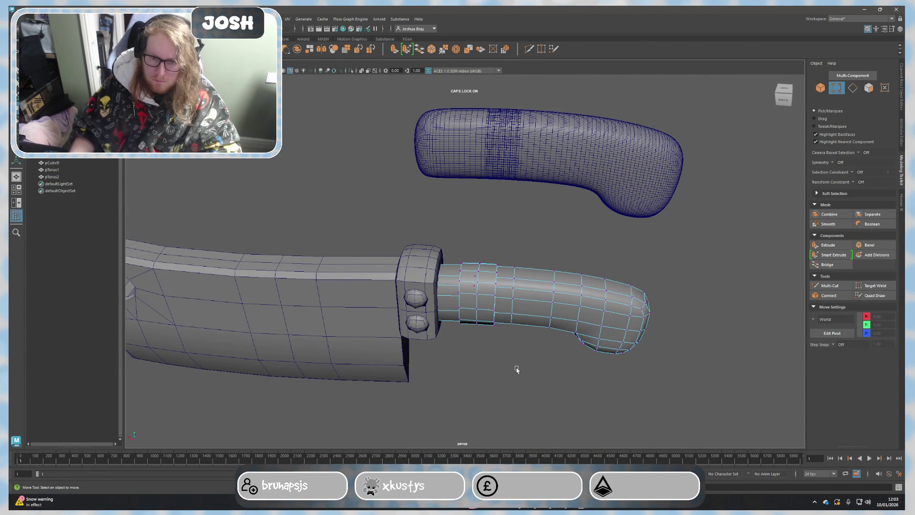
{"action": "scroll", "coordinate": [499, 327], "scroll_direction": "up", "scroll_amount": 3}
{"action": "left_click_drag", "start_coordinate": [595, 460], "coordinate": [595, 461]}
{"action": "left_click", "coordinate": [527, 367]}
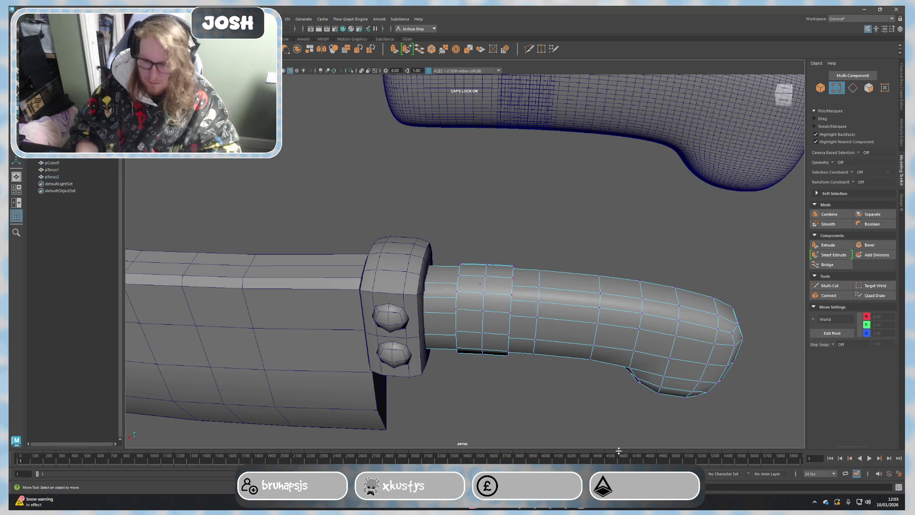
{"action": "scroll", "coordinate": [527, 370], "scroll_direction": "up", "scroll_amount": 1}
{"action": "left_click_drag", "start_coordinate": [508, 297], "coordinate": [509, 300]}
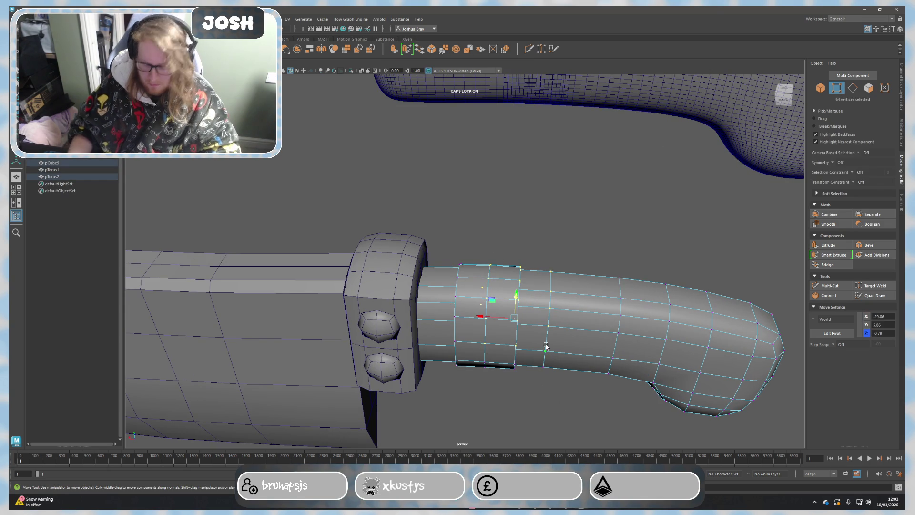
{"action": "left_click", "coordinate": [531, 393]}
{"action": "scroll", "coordinate": [548, 403], "scroll_direction": "up", "scroll_amount": 2}
{"action": "mouse_move", "coordinate": [548, 403]}
{"action": "left_mouse_down", "text": "alt"}
{"action": "mouse_move", "coordinate": [487, 388]}
{"action": "mouse_move", "coordinate": [471, 376]}
{"action": "mouse_move", "coordinate": [482, 364]}
{"action": "mouse_move", "coordinate": [380, 290]}
{"action": "mouse_move", "coordinate": [429, 396]}
{"action": "mouse_move", "coordinate": [414, 351]}
{"action": "left_mouse_up", "text": "alt"}
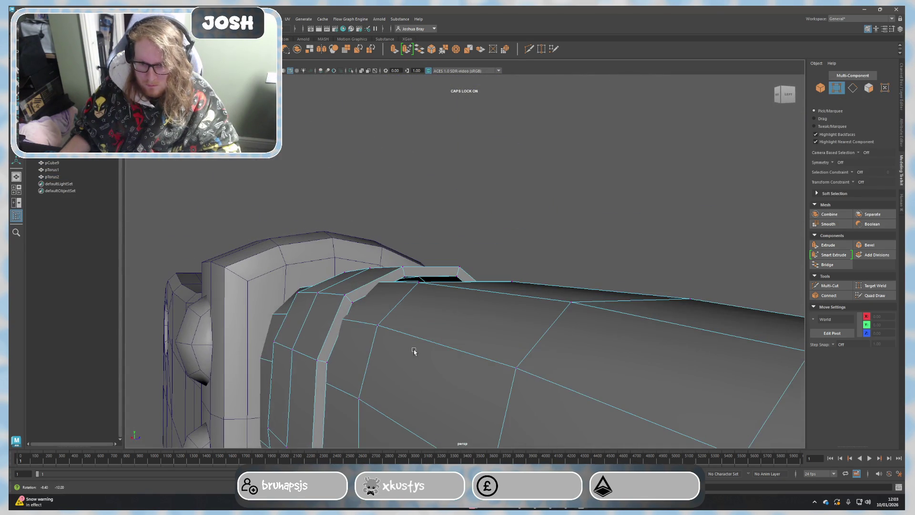
{"action": "left_click", "coordinate": [435, 284]}
Step: Select a face loop on the collar, narrow it to one face, and frame it
{"action": "mouse_move", "coordinate": [435, 285]}
{"action": "left_mouse_down", "text": "alt"}
{"action": "mouse_move", "coordinate": [428, 321]}
{"action": "mouse_move", "coordinate": [435, 324]}
{"action": "left_mouse_up", "text": "alt"}
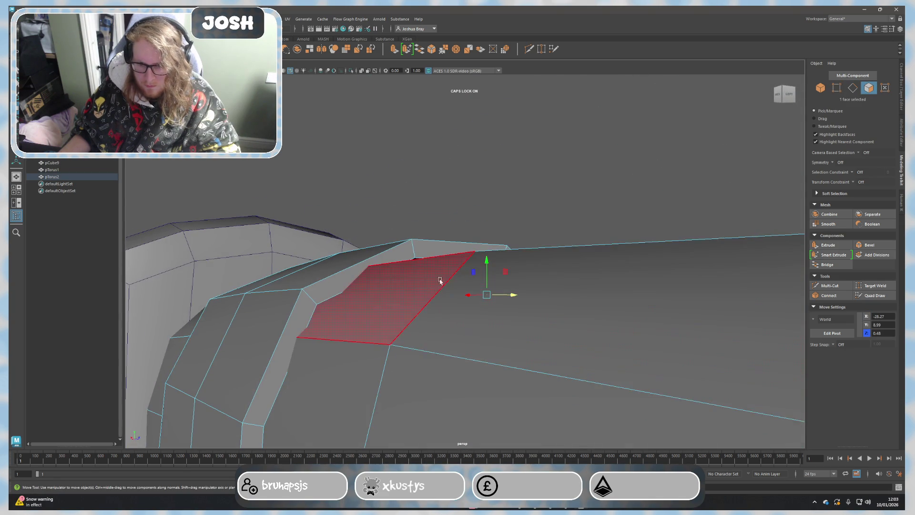
{"action": "left_click_drag", "start_coordinate": [439, 272], "coordinate": [542, 282], "text": "alt"}
{"action": "left_click", "coordinate": [543, 283]}
{"action": "double_click", "coordinate": [524, 333]}
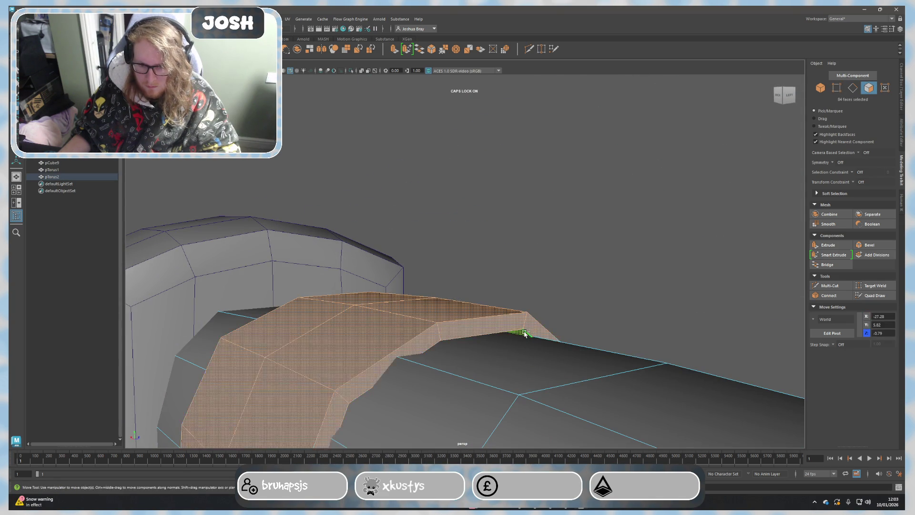
{"action": "left_click", "coordinate": [523, 333]}
{"action": "key", "text": "f"}
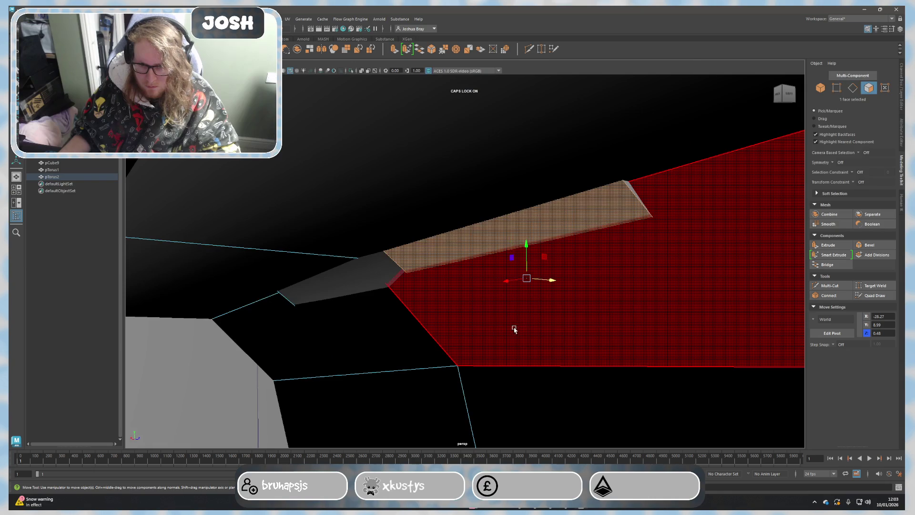
{"action": "mouse_move", "coordinate": [379, 287]}
{"action": "right_mouse_down", "text": "alt"}
{"action": "mouse_move", "coordinate": [421, 304]}
{"action": "mouse_move", "coordinate": [458, 370]}
{"action": "mouse_move", "coordinate": [444, 342]}
{"action": "right_mouse_up", "text": "alt"}
{"action": "mouse_move", "coordinate": [444, 343]}
{"action": "left_mouse_down", "text": "alt"}
{"action": "mouse_move", "coordinate": [435, 322]}
{"action": "mouse_move", "coordinate": [365, 328]}
{"action": "left_mouse_up", "text": "alt"}
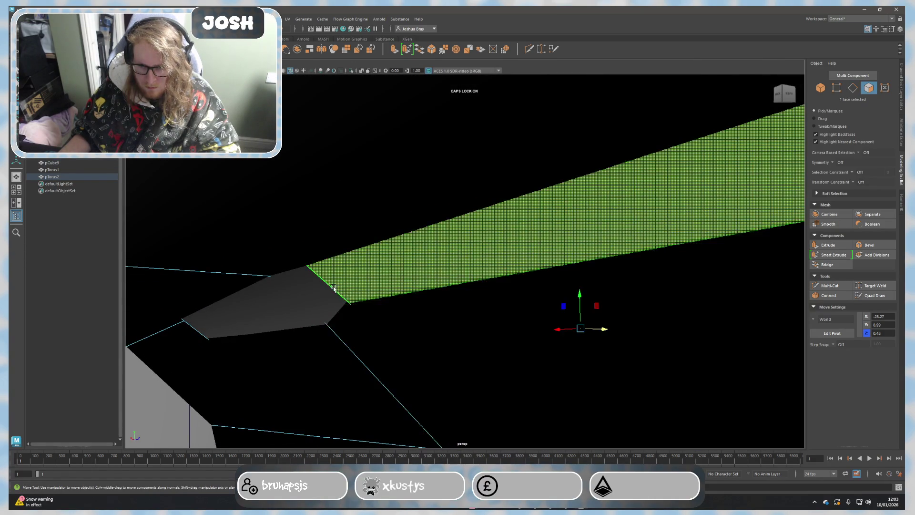
{"action": "mouse_move", "coordinate": [431, 302]}
{"action": "left_mouse_down", "text": "alt"}
{"action": "mouse_move", "coordinate": [452, 327]}
{"action": "mouse_move", "coordinate": [458, 321]}
{"action": "mouse_move", "coordinate": [420, 307]}
{"action": "mouse_move", "coordinate": [462, 321]}
{"action": "mouse_move", "coordinate": [454, 327]}
{"action": "left_mouse_up", "text": "alt"}
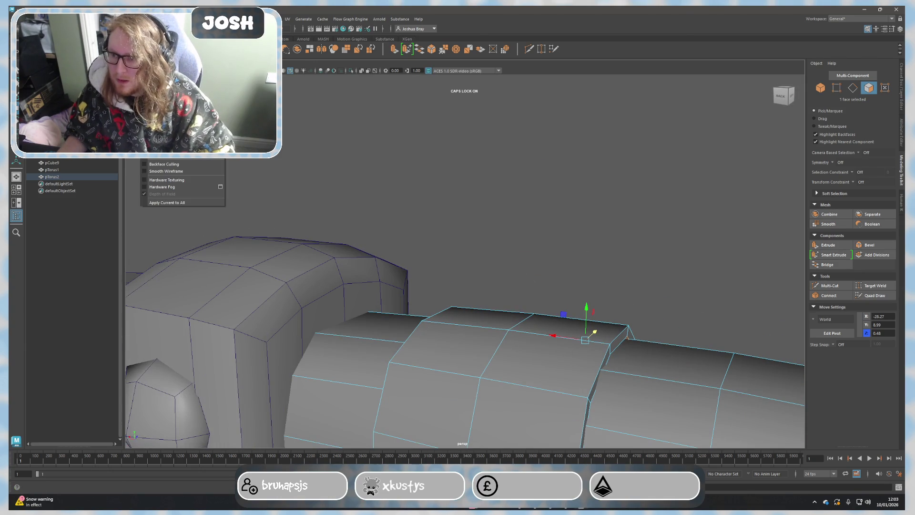
Step: Turn on X-ray shading with Alt+X, then select the whole handle object in object mode
{"action": "key", "text": "alt+x"}
{"action": "mouse_move", "coordinate": [265, 190]}
{"action": "left_mouse_down", "text": "alt"}
{"action": "mouse_move", "coordinate": [403, 248]}
{"action": "mouse_move", "coordinate": [395, 284]}
{"action": "left_mouse_up", "text": "alt"}
{"action": "mouse_move", "coordinate": [395, 284]}
{"action": "right_mouse_down", "text": "alt"}
{"action": "mouse_move", "coordinate": [374, 302]}
{"action": "mouse_move", "coordinate": [342, 283]}
{"action": "mouse_move", "coordinate": [452, 199]}
{"action": "mouse_move", "coordinate": [356, 219]}
{"action": "mouse_move", "coordinate": [471, 210]}
{"action": "mouse_move", "coordinate": [434, 222]}
{"action": "right_mouse_up", "text": "alt"}
{"action": "mouse_move", "coordinate": [433, 222]}
{"action": "left_mouse_down", "text": "alt"}
{"action": "mouse_move", "coordinate": [370, 209]}
{"action": "mouse_move", "coordinate": [190, 243]}
{"action": "mouse_move", "coordinate": [382, 263]}
{"action": "left_mouse_up", "text": "alt"}
{"action": "right_click_drag", "start_coordinate": [382, 264], "coordinate": [372, 264], "text": "alt"}
{"action": "left_click_drag", "start_coordinate": [372, 263], "coordinate": [252, 256], "text": "alt"}
{"action": "key", "text": "F8"}
{"action": "left_click", "coordinate": [381, 292]}
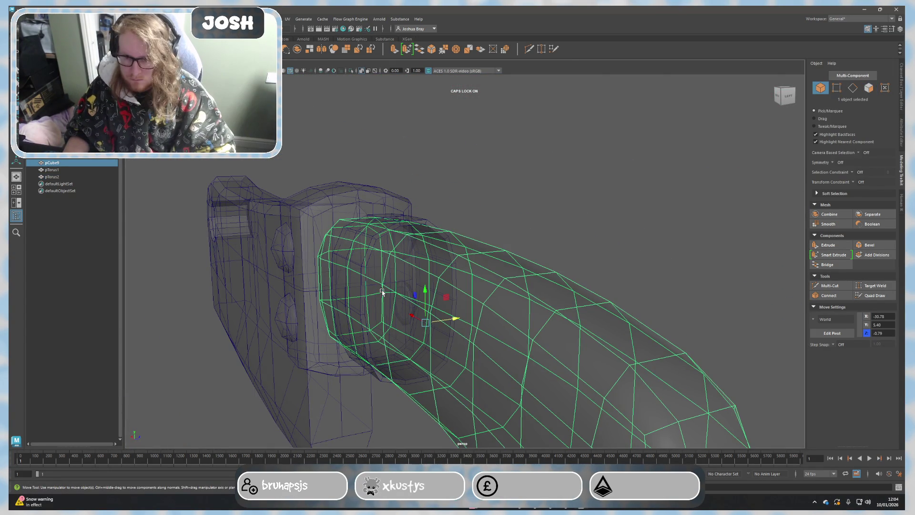
Step: Hide the handle with Ctrl+H and select two face loops on the collar ring
{"action": "key", "text": "ctrl+h"}
{"action": "left_click_drag", "start_coordinate": [383, 293], "coordinate": [423, 280], "text": "alt"}
{"action": "left_click_drag", "start_coordinate": [498, 269], "coordinate": [509, 307], "text": "alt"}
{"action": "scroll", "coordinate": [505, 272], "scroll_direction": "up", "scroll_amount": 2}
{"action": "mouse_move", "coordinate": [505, 271]}
{"action": "right_mouse_down"}
{"action": "mouse_move", "coordinate": [461, 256]}
{"action": "mouse_move", "coordinate": [453, 267]}
{"action": "mouse_move", "coordinate": [452, 255]}
{"action": "mouse_move", "coordinate": [466, 266]}
{"action": "mouse_move", "coordinate": [453, 286]}
{"action": "right_mouse_up"}
{"action": "left_click", "coordinate": [454, 270]}
{"action": "left_click", "coordinate": [453, 273]}
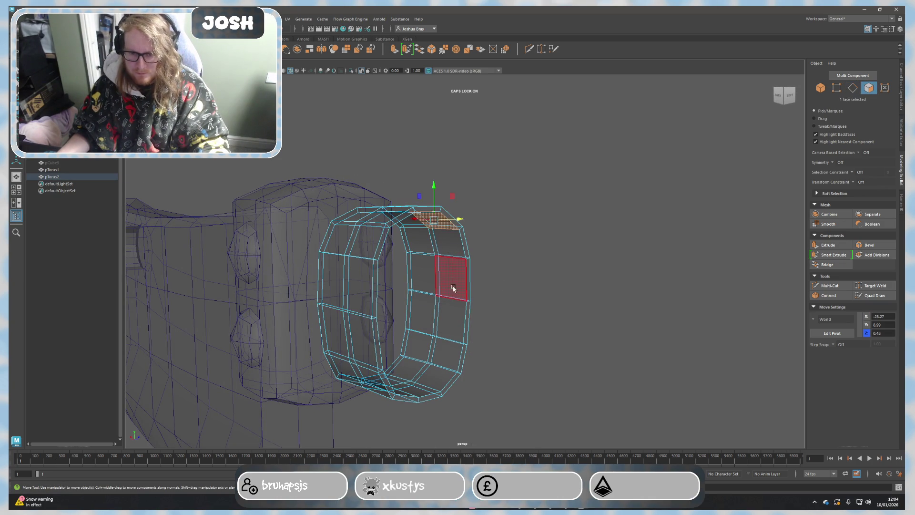
{"action": "left_click", "coordinate": [450, 275]}
{"action": "double_click", "coordinate": [444, 237]}
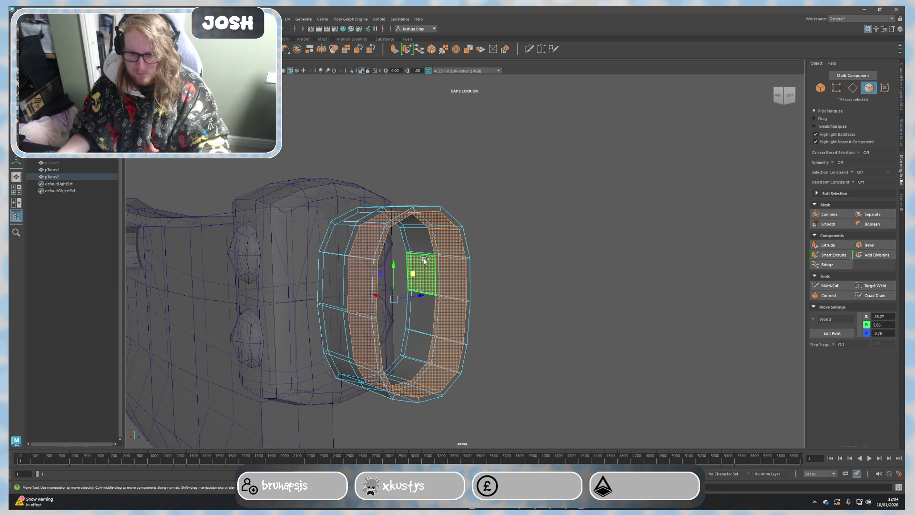
{"action": "double_click", "coordinate": [420, 241], "text": "shift"}
{"action": "mouse_move", "coordinate": [508, 296]}
{"action": "left_mouse_down", "text": "alt"}
{"action": "mouse_move", "coordinate": [361, 292]}
{"action": "mouse_move", "coordinate": [380, 283]}
{"action": "left_mouse_up", "text": "alt"}
Step: Scale the selected ring faces along Y to reshape the inner band
{"action": "key", "text": "r"}
{"action": "middle_click_drag", "start_coordinate": [405, 267], "coordinate": [410, 267]}
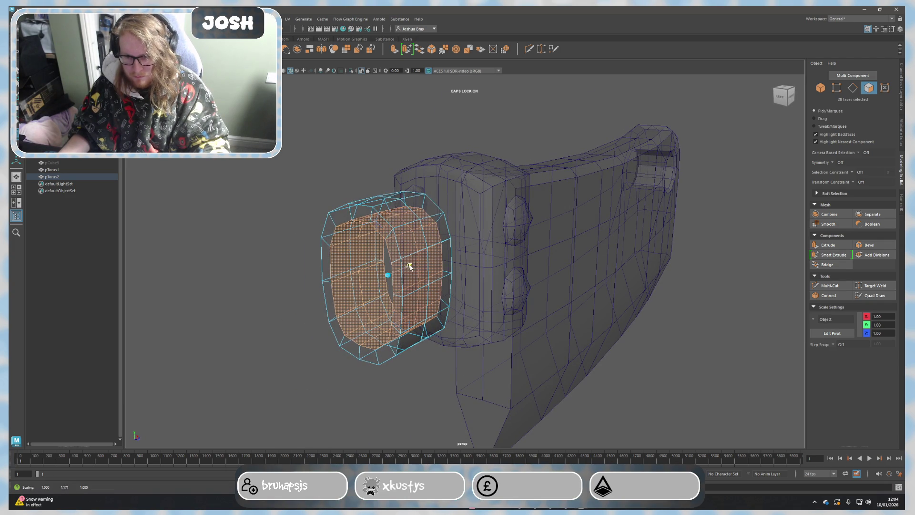
{"action": "left_click_drag", "start_coordinate": [391, 275], "coordinate": [386, 289], "text": "alt"}
{"action": "middle_click_drag", "start_coordinate": [484, 276], "coordinate": [483, 276]}
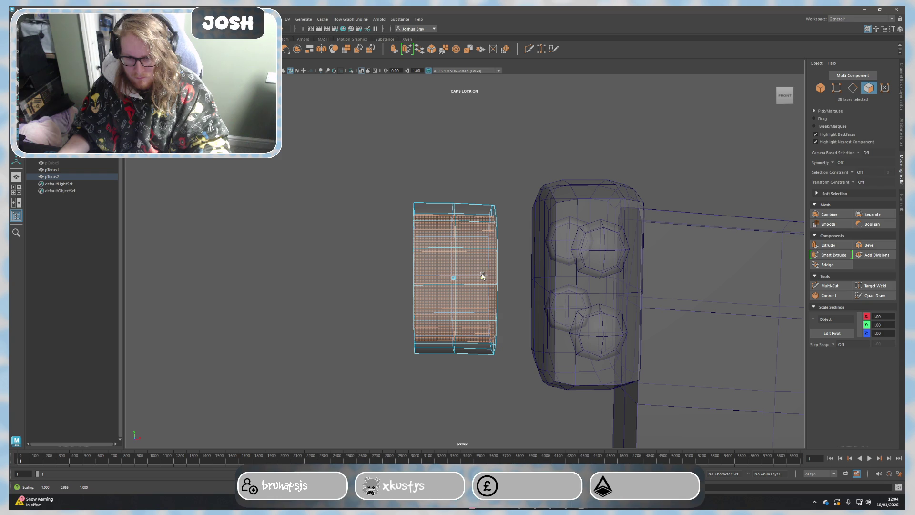
{"action": "mouse_move", "coordinate": [364, 301]}
{"action": "left_mouse_down", "text": "alt"}
{"action": "mouse_move", "coordinate": [248, 305]}
{"action": "mouse_move", "coordinate": [143, 286]}
{"action": "left_mouse_up", "text": "alt"}
Step: Check the handle pCube9 and turn X-ray shading back off
{"action": "left_click", "coordinate": [52, 162]}
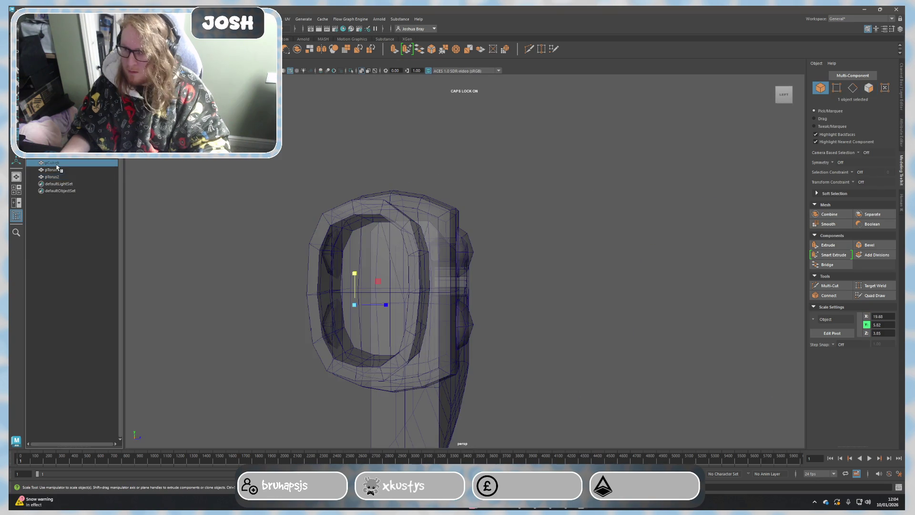
{"action": "mouse_move", "coordinate": [158, 232]}
{"action": "left_mouse_down", "text": "alt"}
{"action": "mouse_move", "coordinate": [155, 245]}
{"action": "mouse_move", "coordinate": [323, 259]}
{"action": "left_mouse_up", "text": "alt"}
{"action": "left_click", "coordinate": [568, 196]}
{"action": "mouse_move", "coordinate": [603, 180]}
{"action": "left_mouse_down", "text": "alt"}
{"action": "mouse_move", "coordinate": [554, 237]}
{"action": "mouse_move", "coordinate": [590, 234]}
{"action": "mouse_move", "coordinate": [593, 219]}
{"action": "mouse_move", "coordinate": [541, 239]}
{"action": "mouse_move", "coordinate": [451, 238]}
{"action": "left_mouse_up", "text": "alt"}
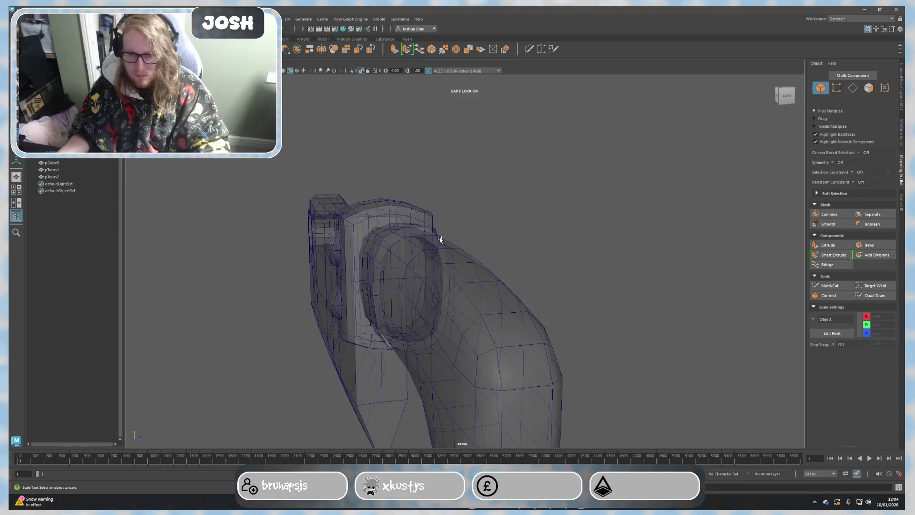
{"action": "left_click", "coordinate": [149, 63]}
{"action": "key", "text": "alt+x"}
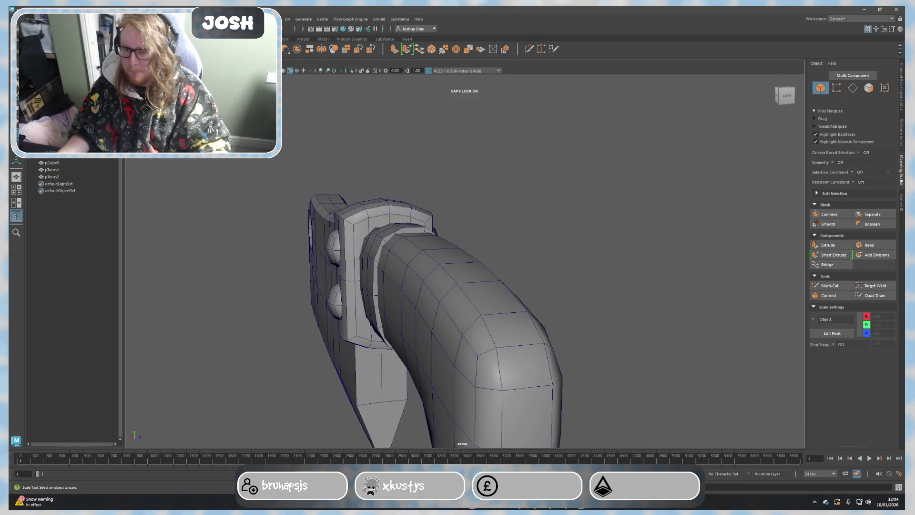
Step: Scale pTorus2 uniformly to about 7.07 × 6.25 × 7.07 so it hugs the handle
{"action": "left_click", "coordinate": [404, 231]}
{"action": "key", "text": "f"}
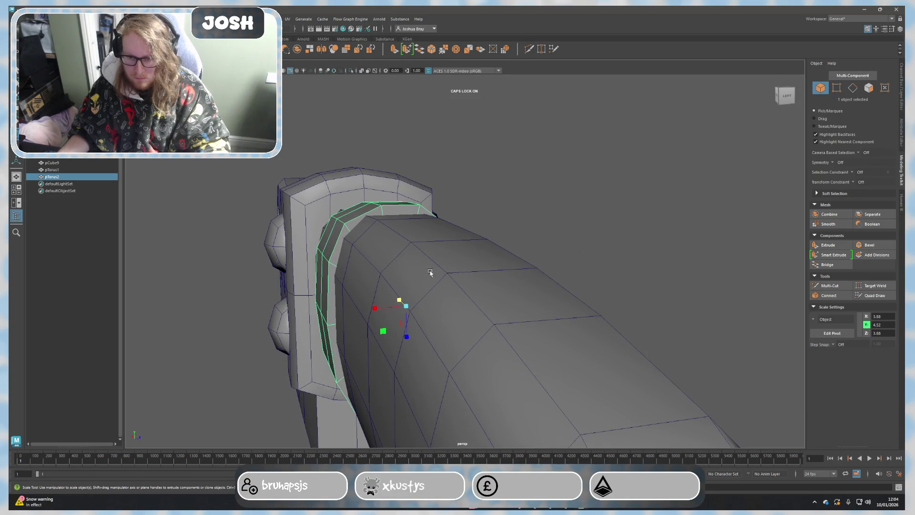
{"action": "left_click_drag", "start_coordinate": [408, 308], "coordinate": [448, 293]}
{"action": "key", "text": "ctrl+z"}
{"action": "key", "text": "ctrl+z"}
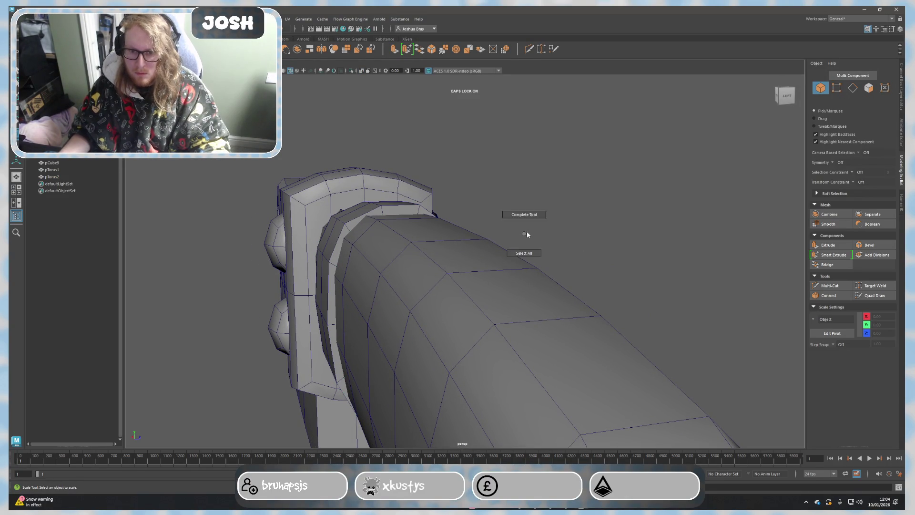
{"action": "left_click", "coordinate": [389, 213]}
{"action": "mouse_move", "coordinate": [406, 309]}
{"action": "left_mouse_down"}
{"action": "mouse_move", "coordinate": [458, 282]}
{"action": "mouse_move", "coordinate": [477, 307]}
{"action": "mouse_move", "coordinate": [503, 267]}
{"action": "left_mouse_up"}
{"action": "key", "text": "ctrl+z"}
{"action": "key", "text": "ctrl+z"}
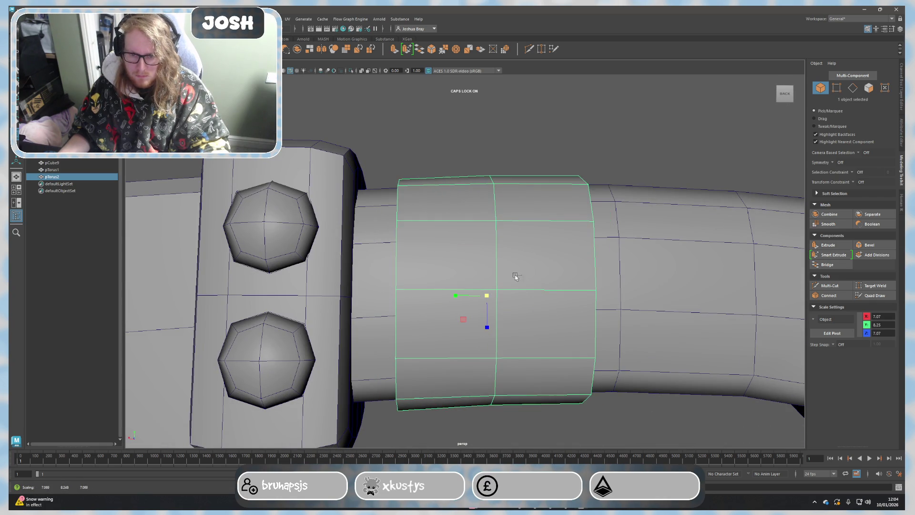
Step: Duplicate the ring, delete the original pTorus2, and enlarge the copy pTorus3
{"action": "left_click", "coordinate": [499, 291]}
{"action": "mouse_move", "coordinate": [486, 303]}
{"action": "left_mouse_down"}
{"action": "mouse_move", "coordinate": [566, 253]}
{"action": "mouse_move", "coordinate": [477, 266]}
{"action": "left_mouse_up"}
{"action": "key", "text": "ctrl+z"}
{"action": "left_click", "coordinate": [533, 256]}
{"action": "key", "text": "ctrl+d"}
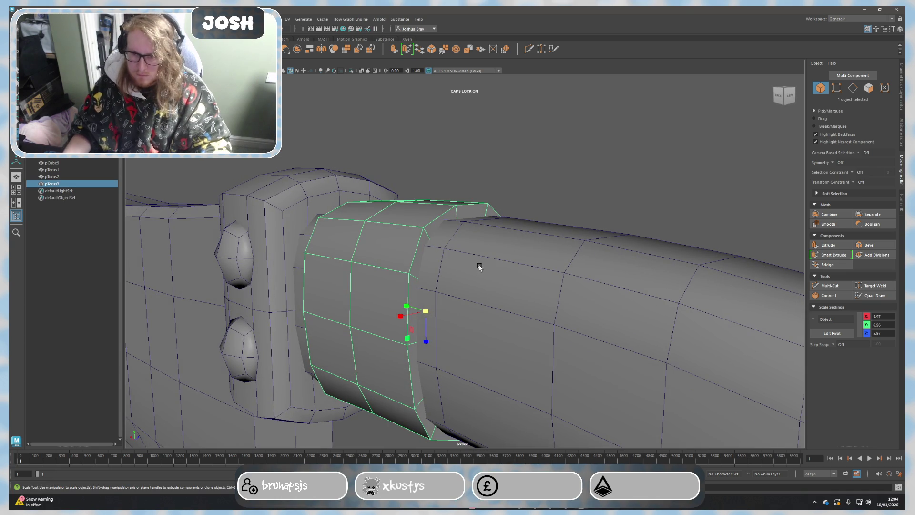
{"action": "left_click", "coordinate": [61, 177]}
{"action": "key", "text": "Delete"}
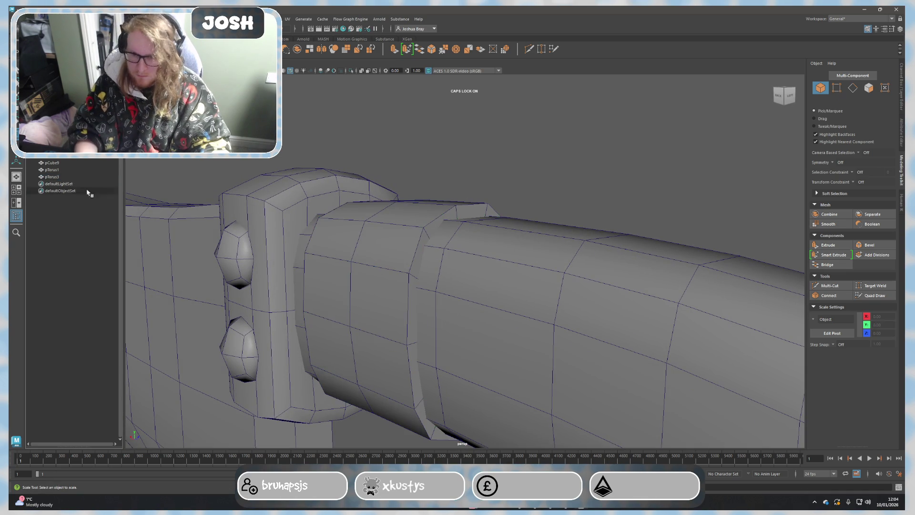
{"action": "left_click", "coordinate": [395, 261]}
{"action": "mouse_move", "coordinate": [425, 311]}
{"action": "left_mouse_down"}
{"action": "mouse_move", "coordinate": [470, 302]}
{"action": "mouse_move", "coordinate": [436, 301]}
{"action": "left_mouse_up"}
Step: Widen the ring band along the handle
{"action": "mouse_move", "coordinate": [628, 308]}
{"action": "left_mouse_down", "text": "alt"}
{"action": "mouse_move", "coordinate": [495, 306]}
{"action": "mouse_move", "coordinate": [634, 311]}
{"action": "mouse_move", "coordinate": [568, 313]}
{"action": "left_mouse_up", "text": "alt"}
{"action": "scroll", "coordinate": [568, 313], "scroll_direction": "down", "scroll_amount": 2}
{"action": "right_click", "coordinate": [535, 235]}
{"action": "left_click", "coordinate": [599, 239]}
{"action": "scroll", "coordinate": [529, 338], "scroll_direction": "down", "scroll_amount": 2}
{"action": "scroll", "coordinate": [529, 338], "scroll_direction": "up", "scroll_amount": 1}
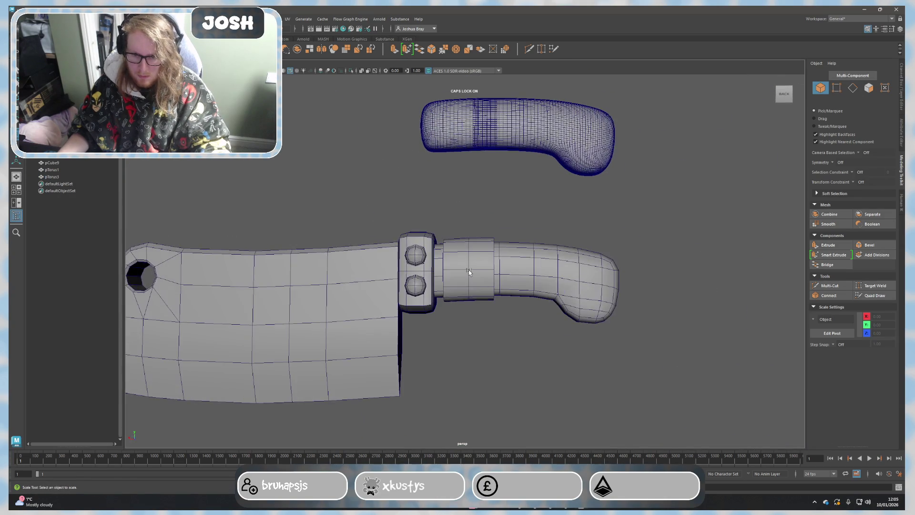
{"action": "left_click", "coordinate": [458, 270]}
{"action": "left_click_drag", "start_coordinate": [452, 273], "coordinate": [469, 270]}
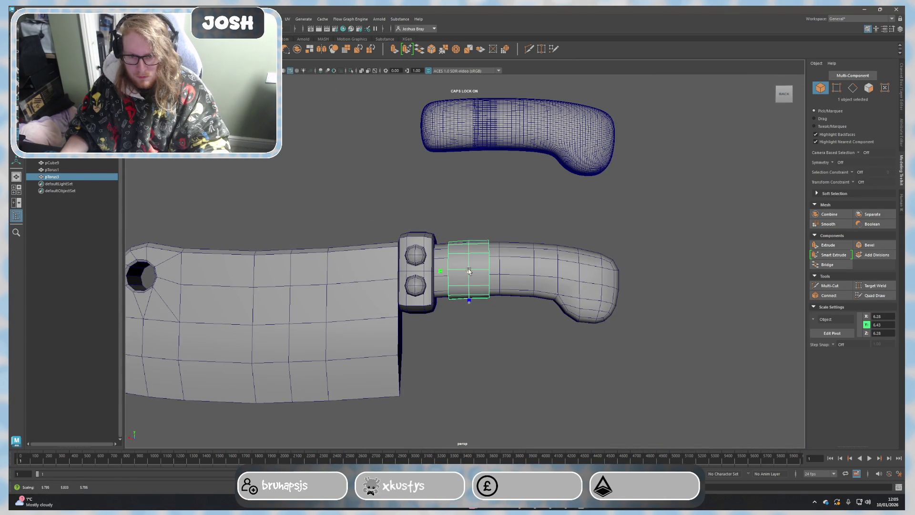
Step: Narrow the ring slightly, move it against the guard, and duplicate it as a new band
{"action": "key", "text": "w"}
{"action": "mouse_move", "coordinate": [538, 338]}
{"action": "middle_mouse_down", "text": "alt"}
{"action": "mouse_move", "coordinate": [431, 333]}
{"action": "mouse_move", "coordinate": [446, 332]}
{"action": "middle_mouse_up", "text": "alt"}
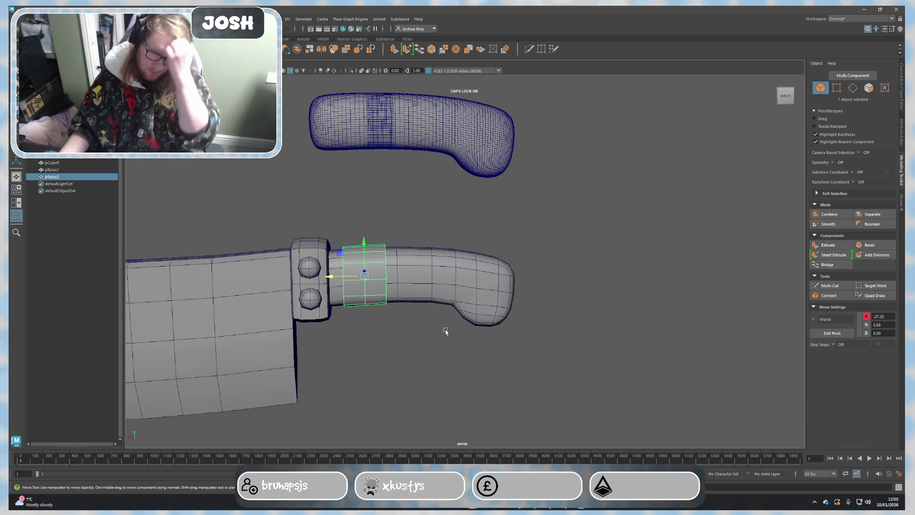
{"action": "key", "text": "r"}
{"action": "left_click_drag", "start_coordinate": [337, 277], "coordinate": [338, 278]}
{"action": "key", "text": "w"}
{"action": "scroll", "coordinate": [402, 350], "scroll_direction": "up", "scroll_amount": 3}
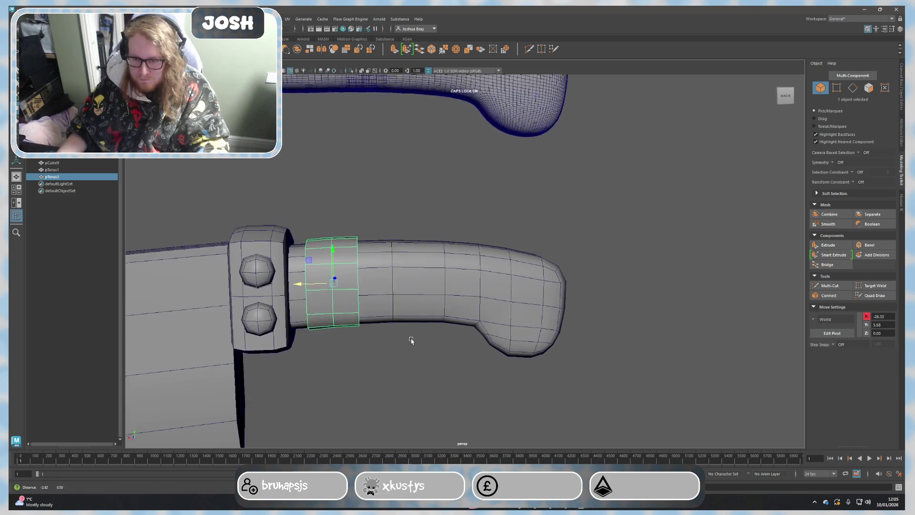
{"action": "key", "text": "ctrl+d"}
{"action": "scroll", "coordinate": [343, 273], "scroll_direction": "down", "scroll_amount": 5}
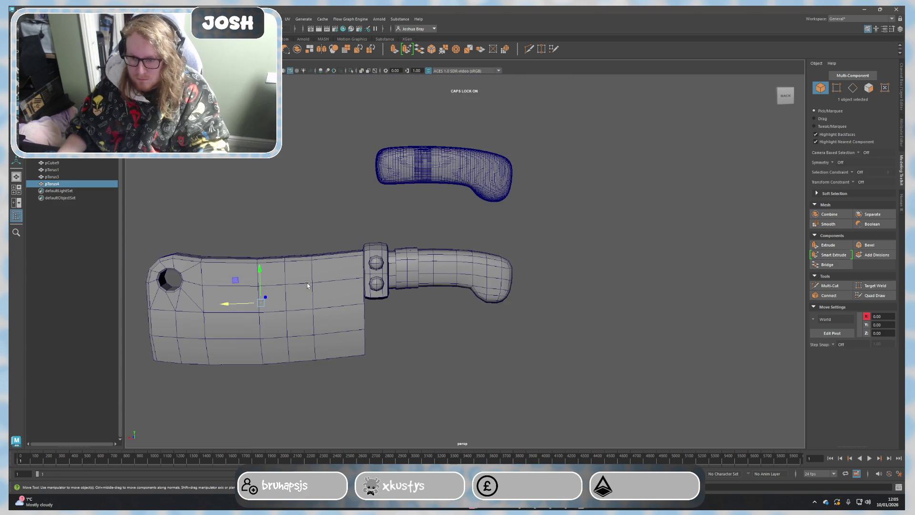
Step: Place pTorus4 on the handle, rotate it 90° in X and Y, and scale it to 5.76
{"action": "left_click_drag", "start_coordinate": [231, 305], "coordinate": [479, 297]}
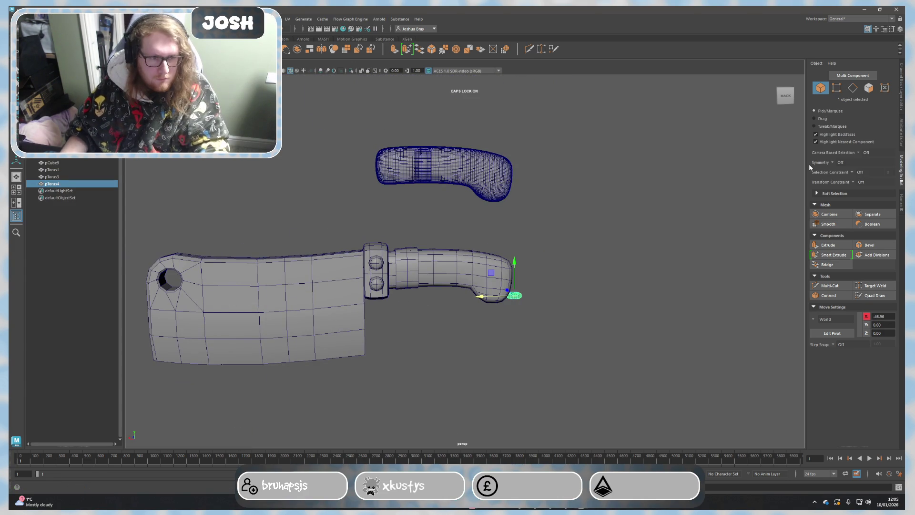
{"action": "left_click", "coordinate": [900, 93]}
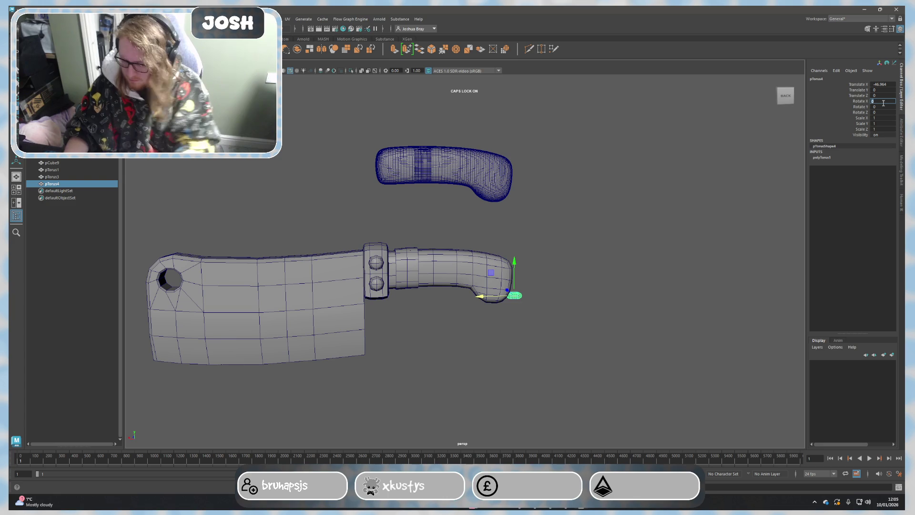
{"action": "type", "text": "0"}
{"action": "key", "text": "Return"}
{"action": "left_click", "coordinate": [884, 107]}
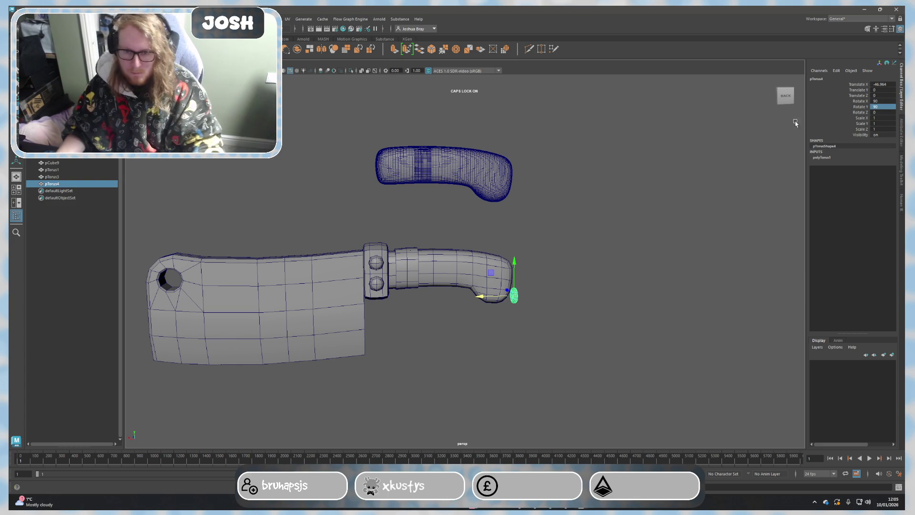
{"action": "scroll", "coordinate": [605, 308], "scroll_direction": "up", "scroll_amount": 5}
{"action": "mouse_move", "coordinate": [551, 307]}
{"action": "left_mouse_down"}
{"action": "mouse_move", "coordinate": [417, 319]}
{"action": "mouse_move", "coordinate": [442, 225]}
{"action": "left_mouse_up"}
{"action": "key", "text": "r"}
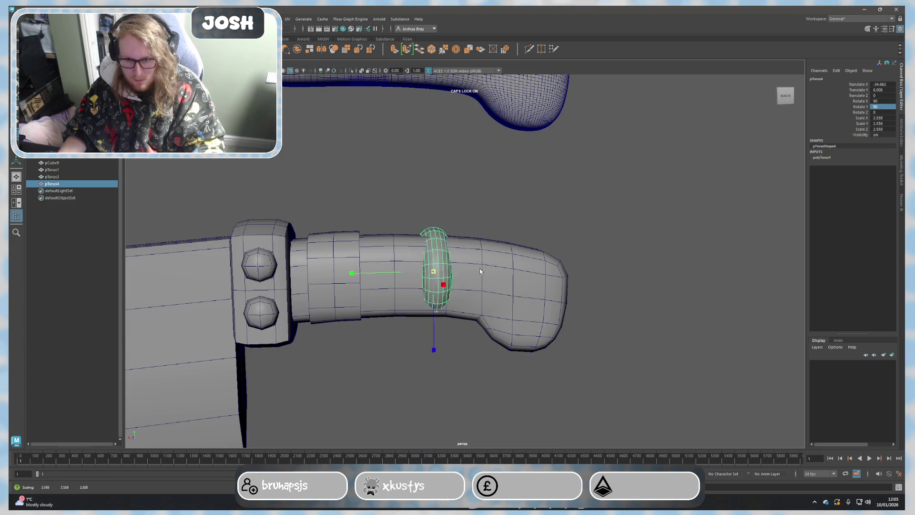
{"action": "left_click_drag", "start_coordinate": [431, 269], "coordinate": [481, 267]}
Step: Set polyTorus1 to 10 axis subdivisions and 3 height subdivisions
{"action": "left_click", "coordinate": [828, 159]}
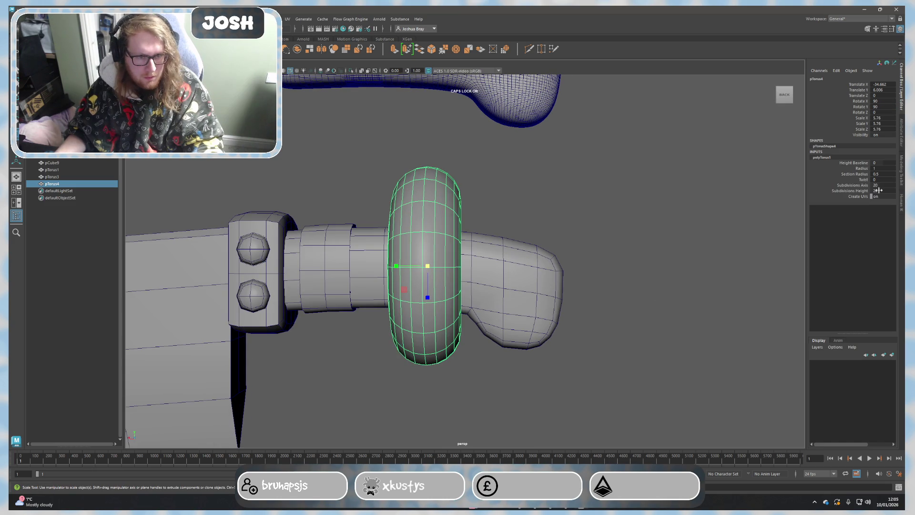
{"action": "type", "text": "0"}
{"action": "key", "text": "Return"}
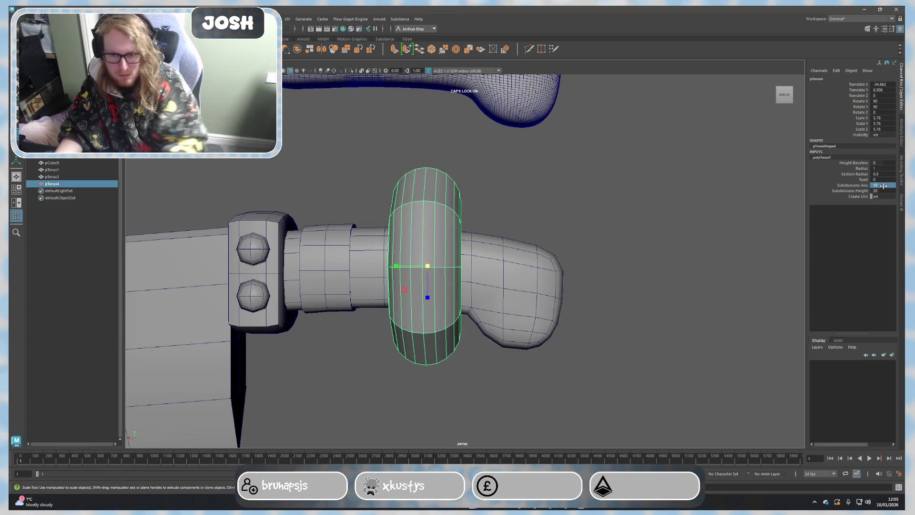
{"action": "type", "text": "3"}
{"action": "key", "text": "Return"}
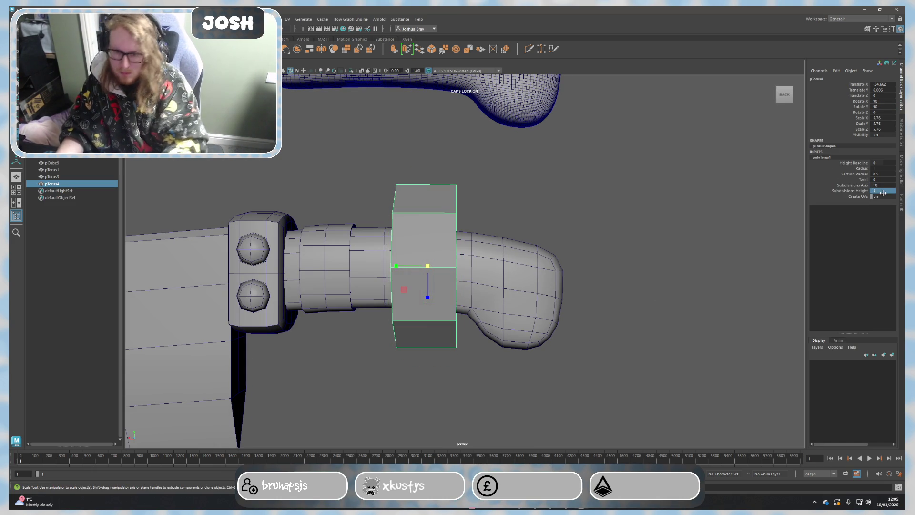
{"action": "left_click_drag", "start_coordinate": [761, 248], "coordinate": [527, 229], "text": "alt"}
{"action": "key", "text": "F11"}
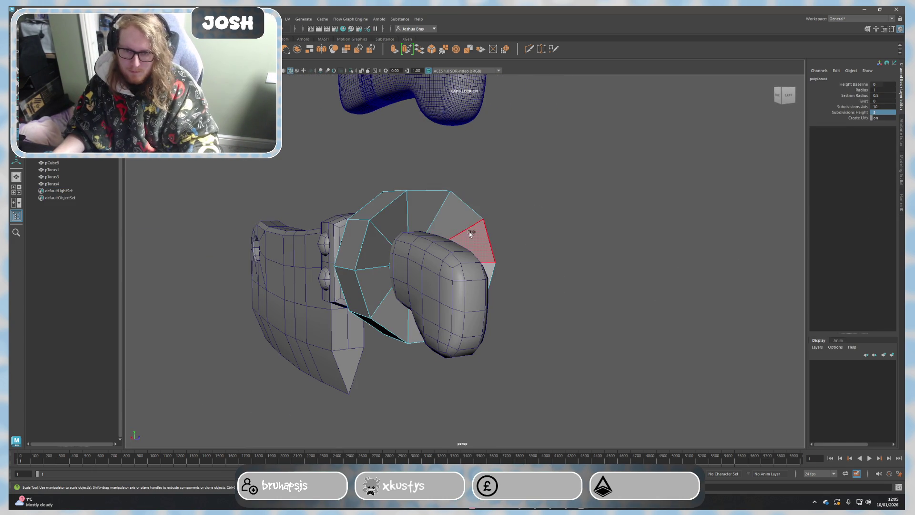
Step: Select the unwanted faces of the blocky torus ring and delete them to open the band
{"action": "left_click", "coordinate": [450, 215]}
{"action": "left_click_drag", "start_coordinate": [451, 216], "coordinate": [529, 315], "text": "alt"}
{"action": "left_click", "coordinate": [515, 287]}
{"action": "key", "text": "Delete"}
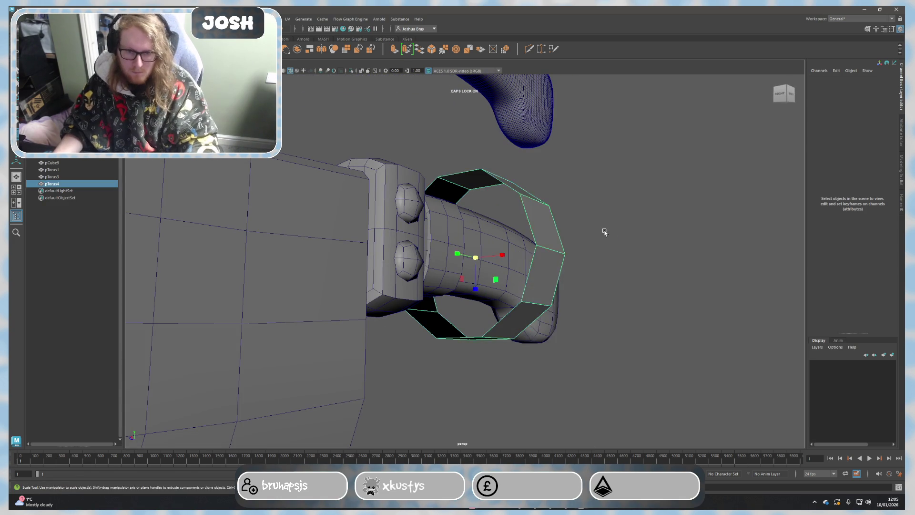
{"action": "left_click_drag", "start_coordinate": [603, 231], "coordinate": [541, 272], "text": "alt"}
Step: Scale the open pTorus4 band down to about 3.41 × 3.79 × 4.02 so it hugs the handle
{"action": "left_click_drag", "start_coordinate": [448, 263], "coordinate": [429, 262]}
{"action": "left_click", "coordinate": [524, 291]}
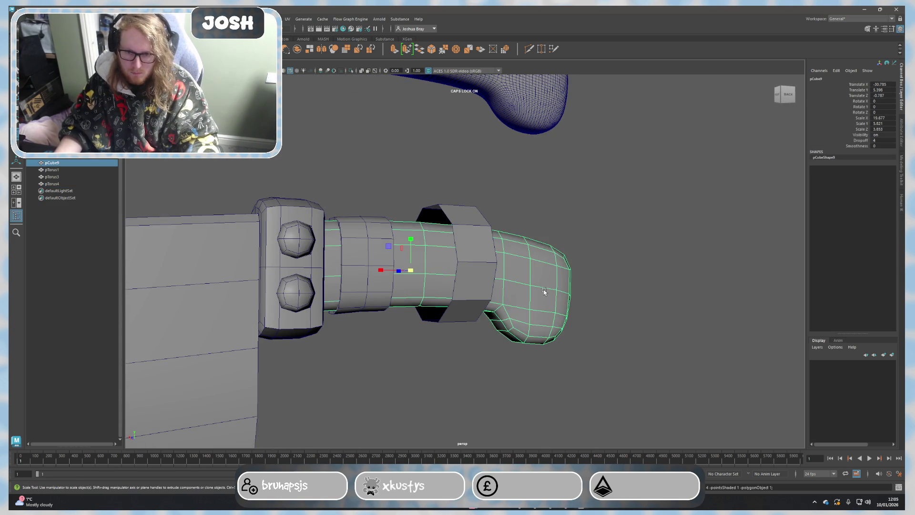
{"action": "left_click", "coordinate": [620, 298]}
{"action": "left_click_drag", "start_coordinate": [620, 298], "coordinate": [472, 296], "text": "alt"}
{"action": "left_click", "coordinate": [416, 270]}
{"action": "mouse_move", "coordinate": [414, 267]}
{"action": "left_mouse_down"}
{"action": "mouse_move", "coordinate": [405, 274]}
{"action": "mouse_move", "coordinate": [416, 308]}
{"action": "left_mouse_up"}
{"action": "mouse_move", "coordinate": [418, 307]}
{"action": "left_mouse_down", "text": "alt"}
{"action": "mouse_move", "coordinate": [401, 286]}
{"action": "mouse_move", "coordinate": [410, 267]}
{"action": "mouse_move", "coordinate": [378, 267]}
{"action": "left_mouse_up", "text": "alt"}
{"action": "key", "text": "w"}
{"action": "key", "text": "r"}
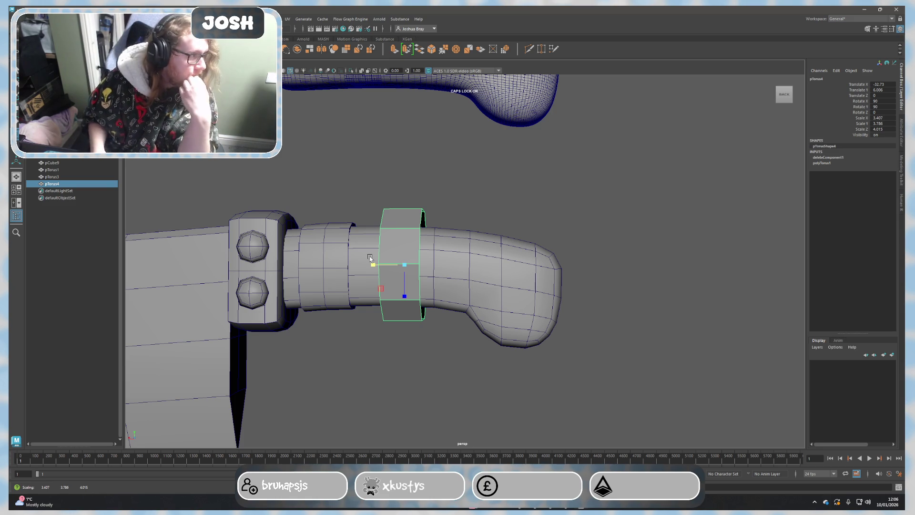
{"action": "left_click_drag", "start_coordinate": [589, 261], "coordinate": [546, 263], "text": "alt"}
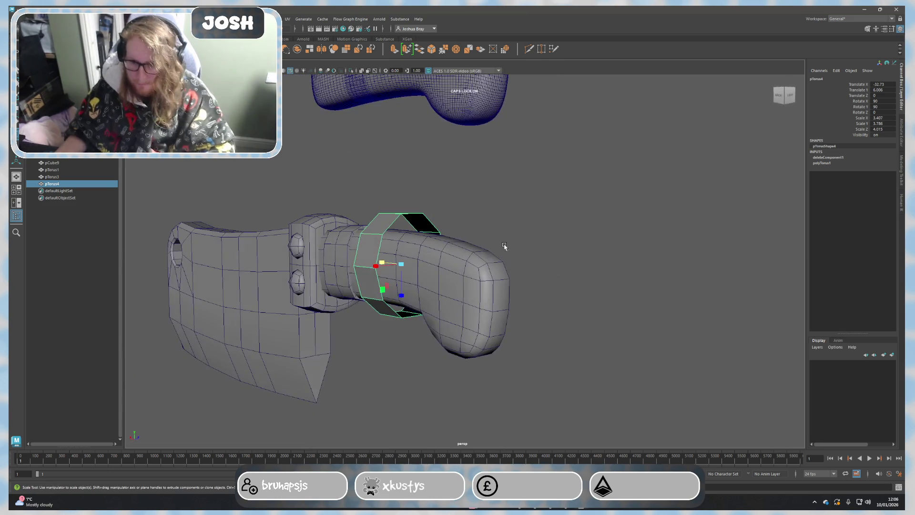
Step: Delete construction history on all objects via Edit > Delete All by Type > History
{"action": "left_click", "coordinate": [45, 19]}
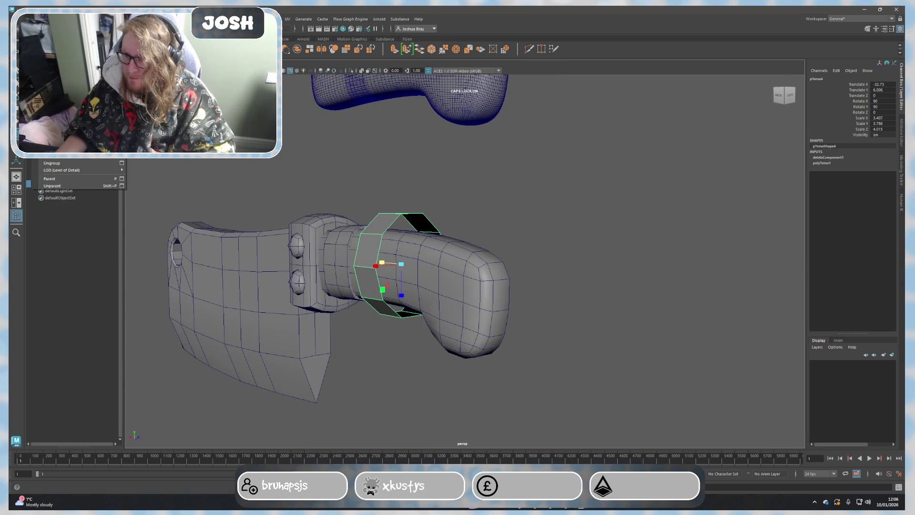
{"action": "mouse_move", "coordinate": [76, 125]}
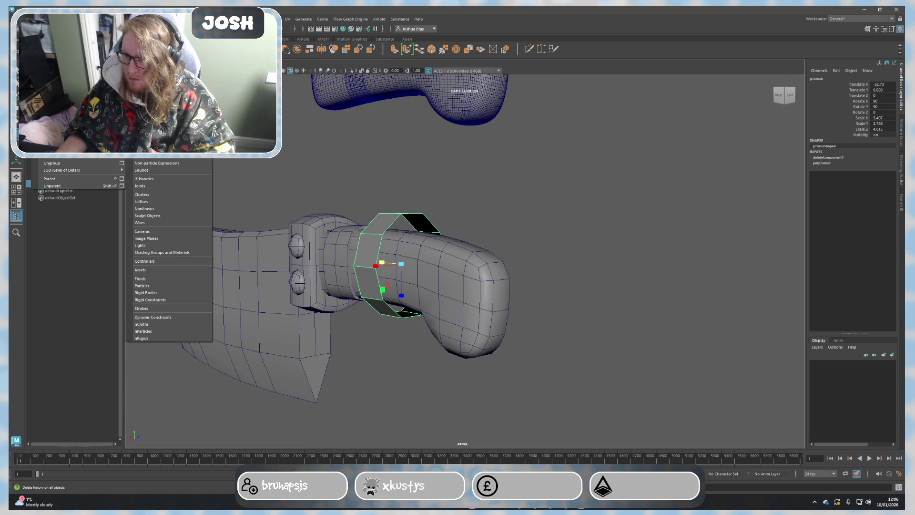
{"action": "left_click", "coordinate": [152, 132]}
Step: Add the handle to the selection and frame the view on it
{"action": "left_click", "coordinate": [456, 284], "text": "shift"}
{"action": "key", "text": "f"}
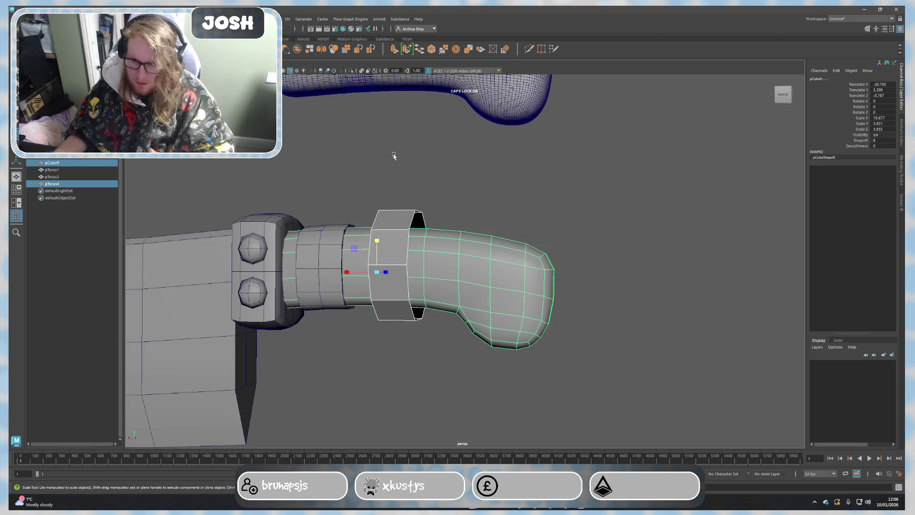
{"action": "key", "text": "q"}
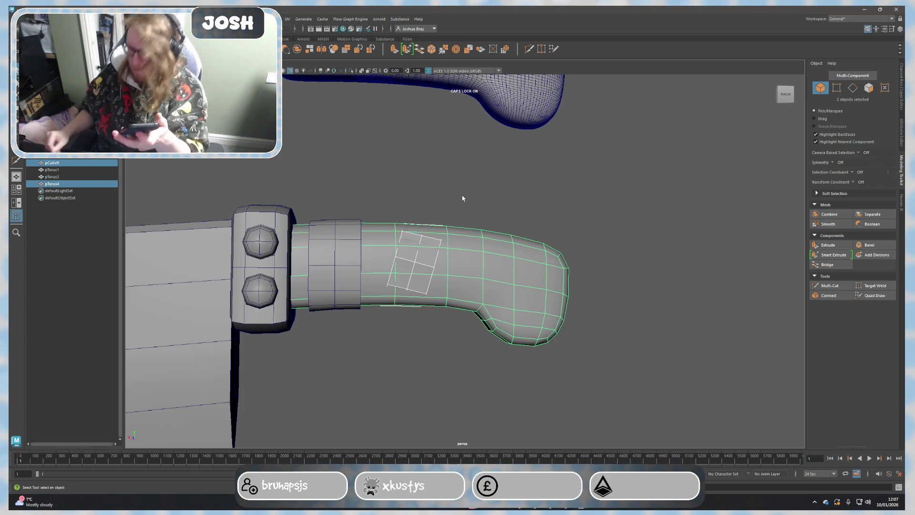
{"action": "mouse_move", "coordinate": [505, 163]}
{"action": "left_mouse_down", "text": "alt"}
{"action": "mouse_move", "coordinate": [556, 311]}
{"action": "mouse_move", "coordinate": [605, 278]}
{"action": "mouse_move", "coordinate": [766, 269]}
{"action": "left_mouse_up", "text": "alt"}
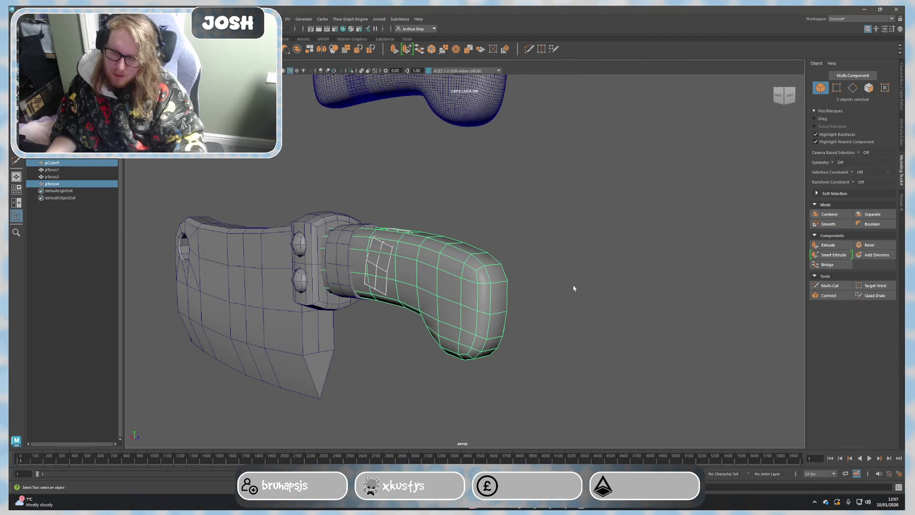
{"action": "scroll", "coordinate": [487, 278], "scroll_direction": "up", "scroll_amount": 5}
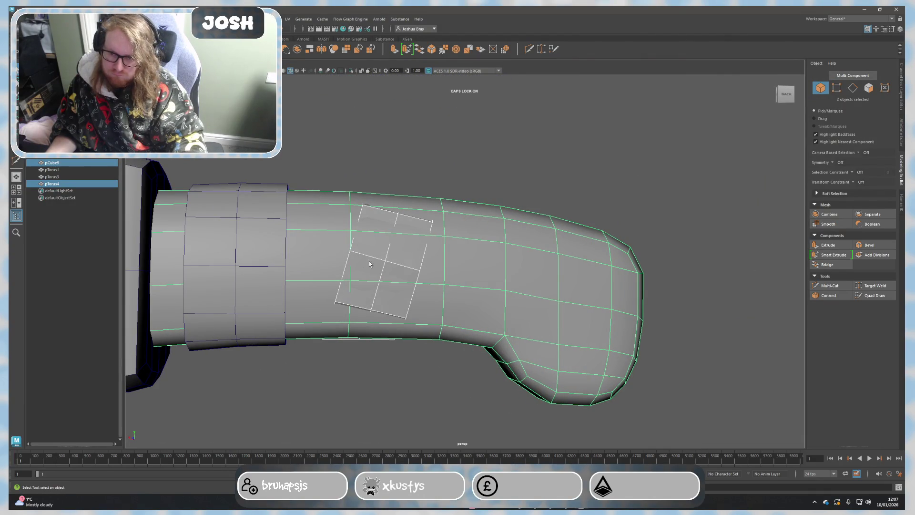
Step: Extrude all pTorus4 band faces to a 0.4 thickness, then return to object mode
{"action": "right_click_drag", "start_coordinate": [362, 262], "coordinate": [386, 271]}
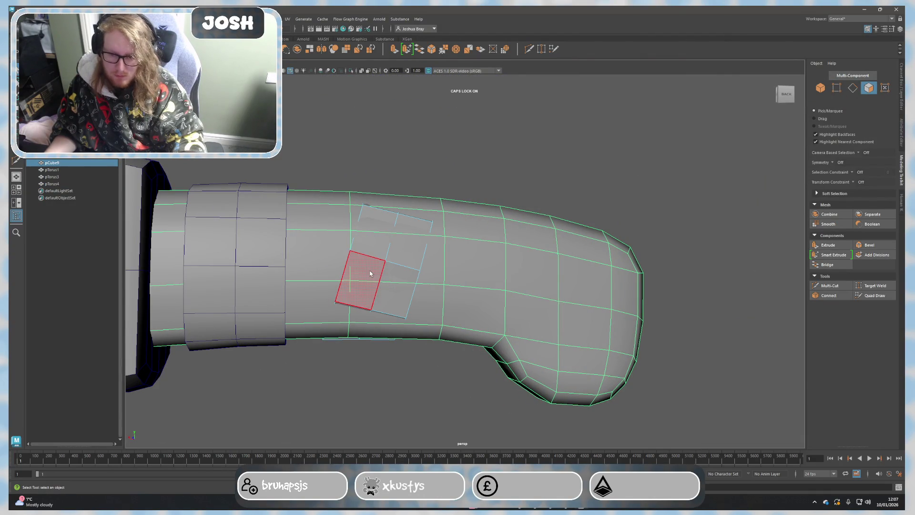
{"action": "double_click", "coordinate": [370, 274]}
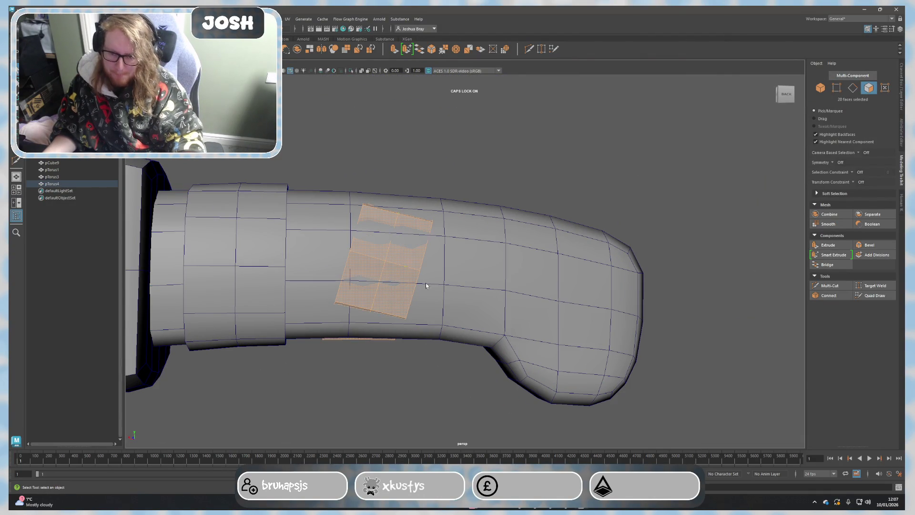
{"action": "key", "text": "ctrl+e"}
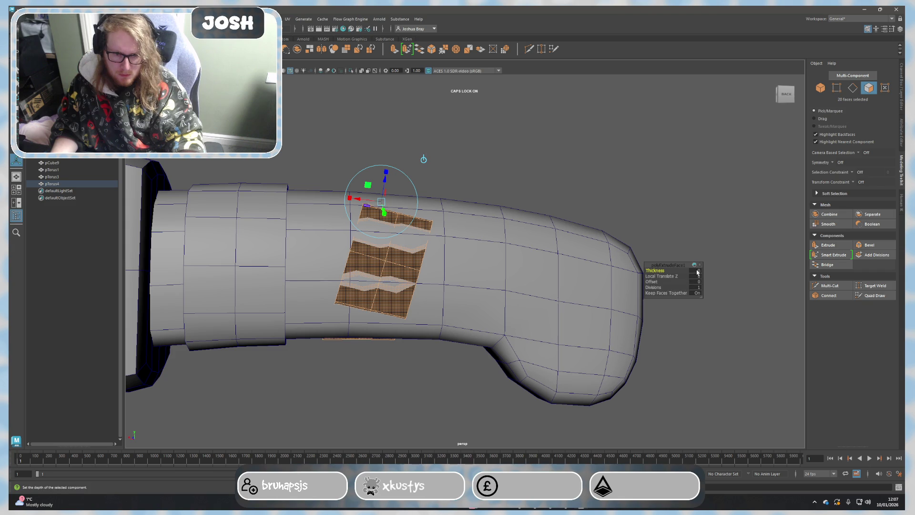
{"action": "key", "text": "BackSpace"}
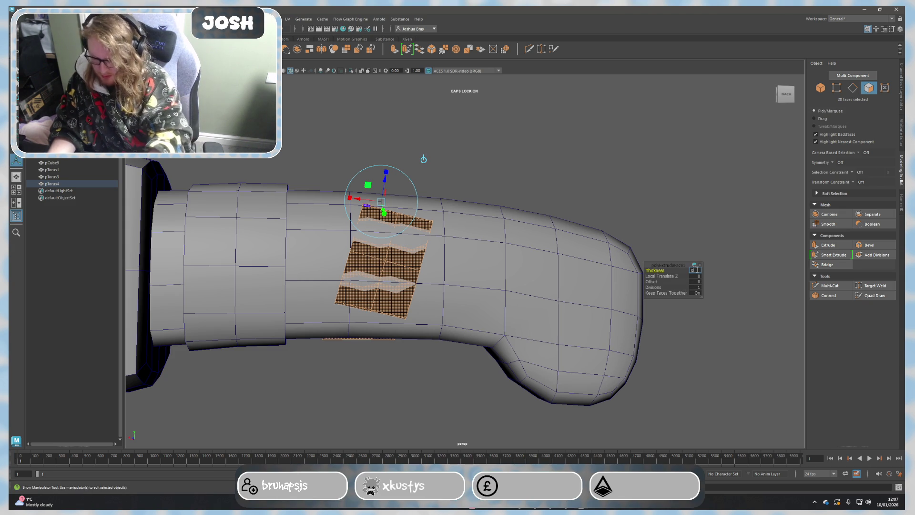
{"action": "key", "text": "Return"}
{"action": "mouse_move", "coordinate": [552, 253]}
{"action": "left_mouse_down", "text": "alt"}
{"action": "mouse_move", "coordinate": [456, 253]}
{"action": "mouse_move", "coordinate": [462, 260]}
{"action": "left_mouse_up", "text": "alt"}
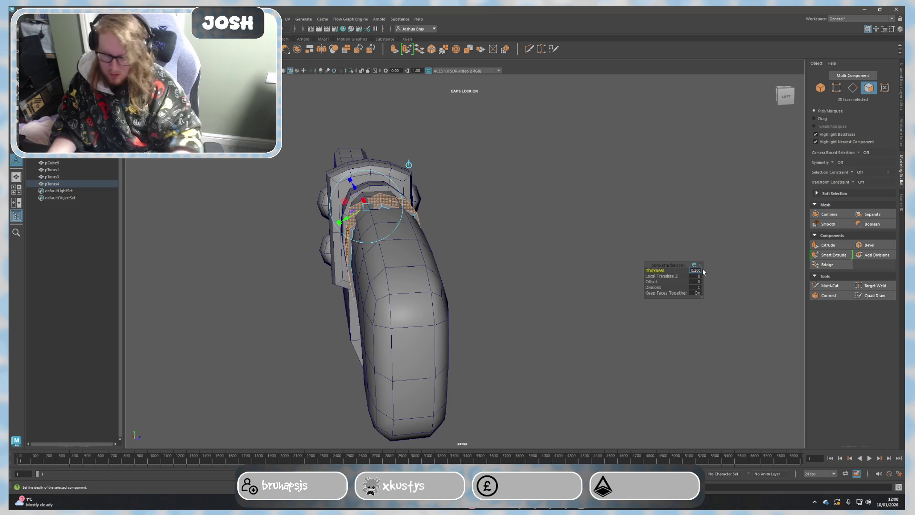
{"action": "mouse_move", "coordinate": [639, 276]}
{"action": "left_mouse_down", "text": "alt"}
{"action": "mouse_move", "coordinate": [546, 281]}
{"action": "mouse_move", "coordinate": [725, 271]}
{"action": "mouse_move", "coordinate": [558, 169]}
{"action": "mouse_move", "coordinate": [617, 156]}
{"action": "mouse_move", "coordinate": [594, 186]}
{"action": "left_mouse_up", "text": "alt"}
{"action": "key", "text": "F8"}
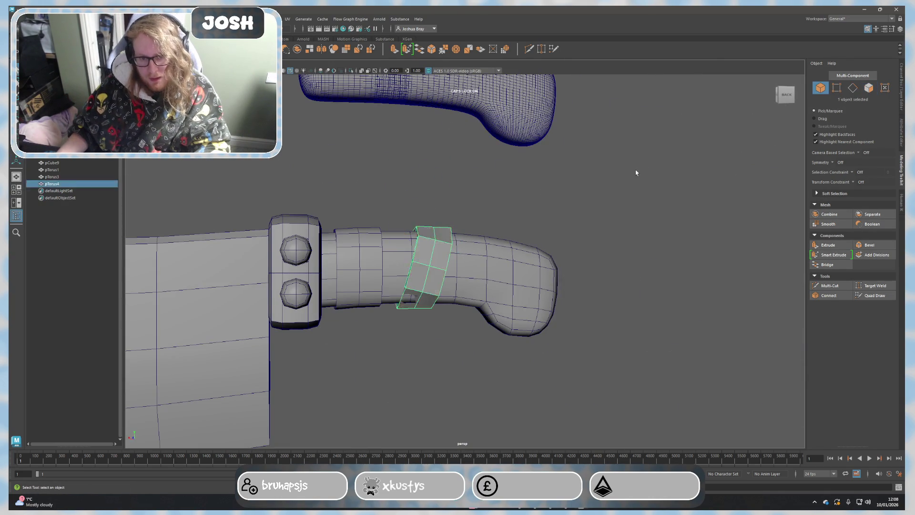
Step: Select the slanted pTorus4 band and frame the view on it
{"action": "left_click", "coordinate": [594, 242]}
{"action": "left_click_drag", "start_coordinate": [595, 242], "coordinate": [517, 249], "text": "alt"}
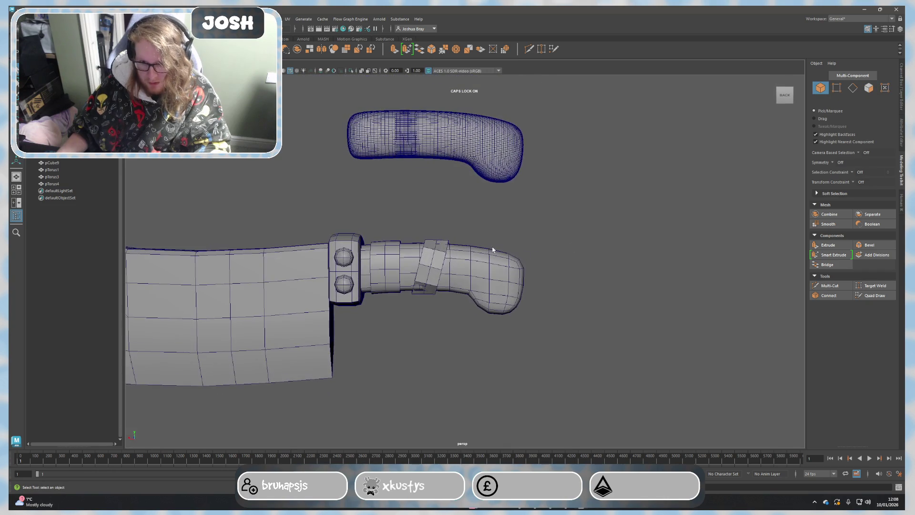
{"action": "left_click", "coordinate": [441, 257]}
{"action": "left_click", "coordinate": [541, 244]}
{"action": "left_click", "coordinate": [390, 260]}
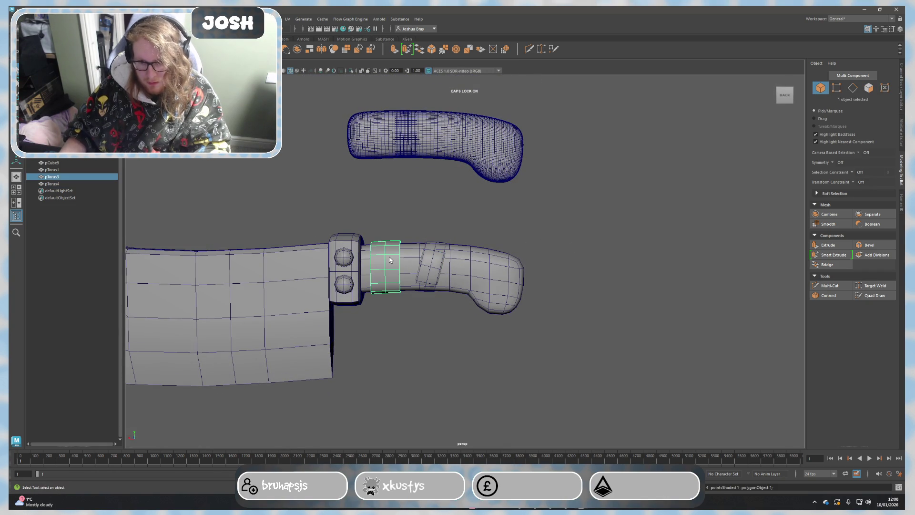
{"action": "left_click", "coordinate": [431, 265]}
{"action": "key", "text": "f"}
{"action": "mouse_move", "coordinate": [420, 265]}
{"action": "left_mouse_down", "text": "alt"}
{"action": "mouse_move", "coordinate": [429, 267]}
{"action": "mouse_move", "coordinate": [394, 263]}
{"action": "mouse_move", "coordinate": [566, 268]}
{"action": "left_mouse_up", "text": "alt"}
{"action": "scroll", "coordinate": [566, 268], "scroll_direction": "down", "scroll_amount": 3}
{"action": "scroll", "coordinate": [566, 268], "scroll_direction": "up", "scroll_amount": 2}
Step: Switch the band to edge mode and activate Multi-Cut in the Modeling Toolkit
{"action": "right_click_drag", "start_coordinate": [548, 265], "coordinate": [533, 260]}
{"action": "mouse_move", "coordinate": [532, 260]}
{"action": "left_mouse_down", "text": "alt"}
{"action": "mouse_move", "coordinate": [574, 323]}
{"action": "mouse_move", "coordinate": [453, 281]}
{"action": "mouse_move", "coordinate": [382, 269]}
{"action": "left_mouse_up", "text": "alt"}
{"action": "left_click", "coordinate": [829, 286]}
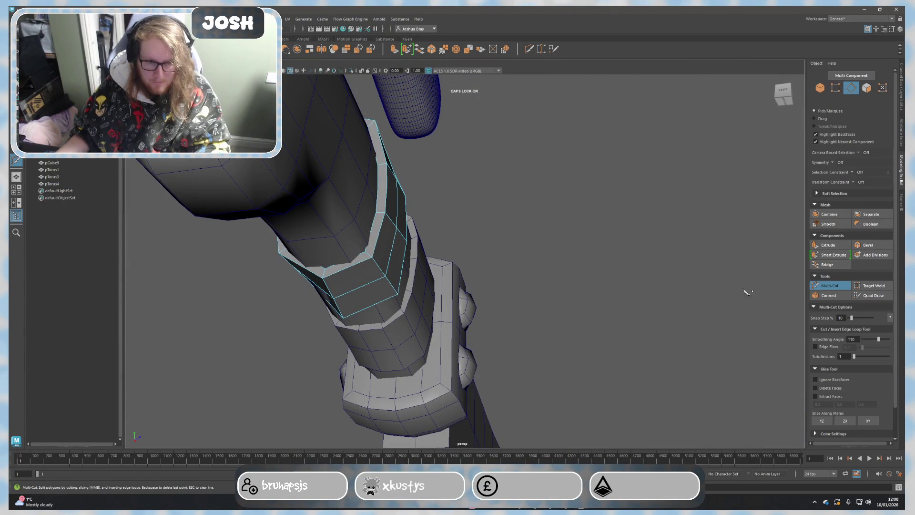
Step: Cut a new edge loop around the pTorus4 band with Multi-Cut
{"action": "mouse_move", "coordinate": [322, 308]}
{"action": "left_mouse_down", "text": "alt"}
{"action": "mouse_move", "coordinate": [286, 209]}
{"action": "mouse_move", "coordinate": [306, 222]}
{"action": "left_mouse_up", "text": "alt"}
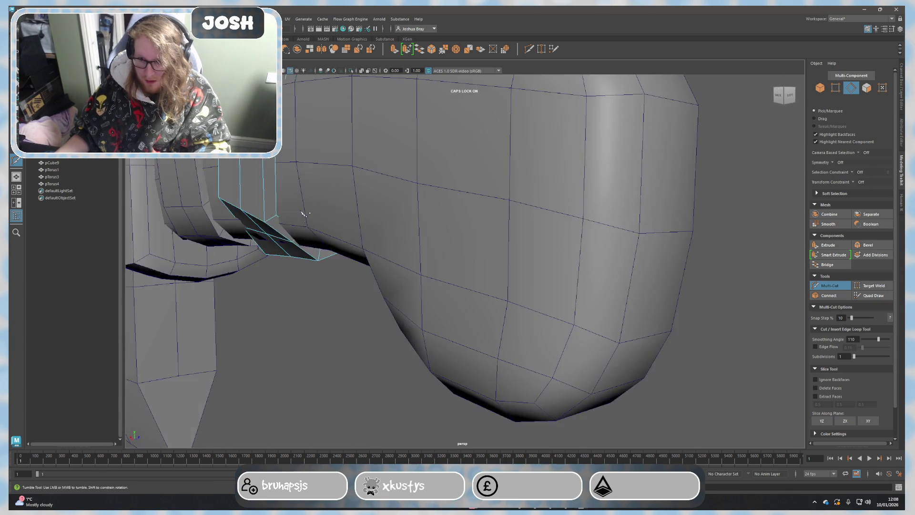
{"action": "middle_click_drag", "start_coordinate": [307, 222], "coordinate": [309, 273], "text": "alt"}
{"action": "mouse_move", "coordinate": [304, 181]}
{"action": "left_mouse_down", "text": "alt"}
{"action": "mouse_move", "coordinate": [307, 211]}
{"action": "mouse_move", "coordinate": [317, 208]}
{"action": "mouse_move", "coordinate": [292, 262]}
{"action": "mouse_move", "coordinate": [249, 262]}
{"action": "mouse_move", "coordinate": [403, 264]}
{"action": "left_mouse_up", "text": "alt"}
{"action": "left_click", "coordinate": [315, 200], "text": "ctrl"}
{"action": "key", "text": "q"}
Step: Select one band edge loop and move it up and outward, then lower it slightly
{"action": "mouse_move", "coordinate": [456, 255]}
{"action": "left_mouse_down", "text": "alt"}
{"action": "mouse_move", "coordinate": [490, 239]}
{"action": "mouse_move", "coordinate": [466, 262]}
{"action": "mouse_move", "coordinate": [457, 326]}
{"action": "mouse_move", "coordinate": [469, 339]}
{"action": "mouse_move", "coordinate": [457, 313]}
{"action": "mouse_move", "coordinate": [485, 335]}
{"action": "left_mouse_up", "text": "alt"}
{"action": "double_click", "coordinate": [444, 313]}
{"action": "key", "text": "w"}
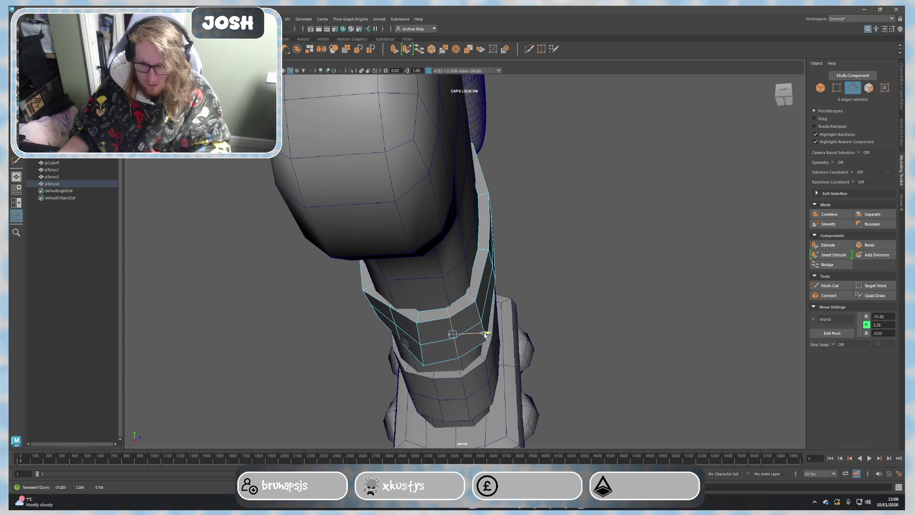
{"action": "scroll", "coordinate": [477, 312], "scroll_direction": "up", "scroll_amount": 5}
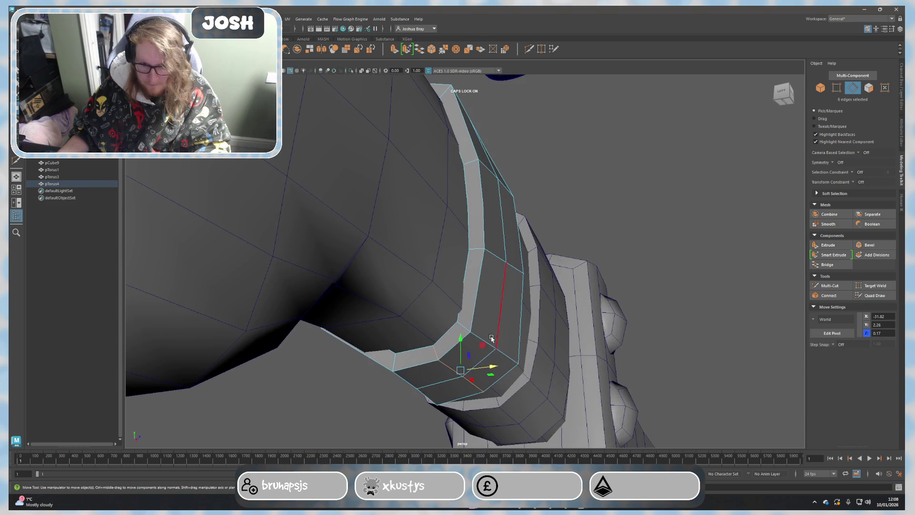
{"action": "mouse_move", "coordinate": [506, 354]}
{"action": "left_mouse_down", "text": "alt"}
{"action": "mouse_move", "coordinate": [498, 343]}
{"action": "mouse_move", "coordinate": [518, 333]}
{"action": "mouse_move", "coordinate": [379, 319]}
{"action": "mouse_move", "coordinate": [364, 334]}
{"action": "left_mouse_up", "text": "alt"}
{"action": "left_click_drag", "start_coordinate": [344, 298], "coordinate": [355, 301]}
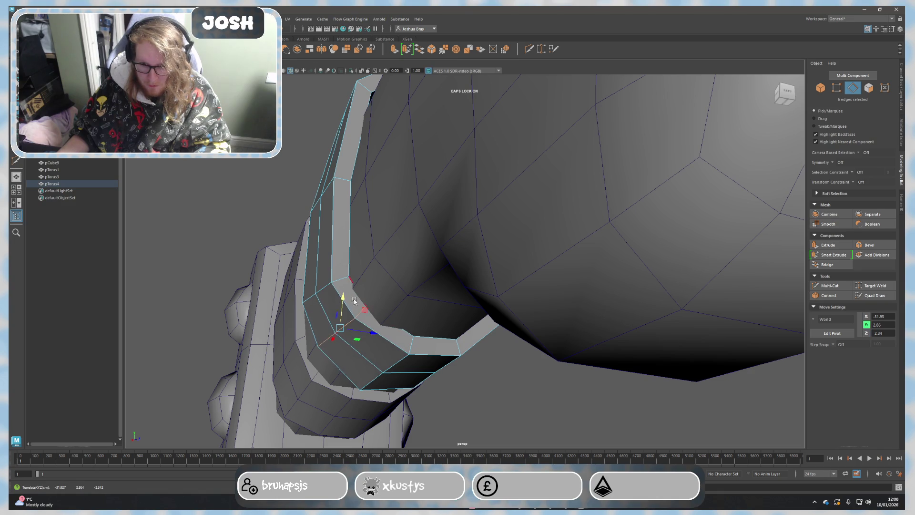
Step: Select another full edge loop and shift it along X, Y and Z to follow the handle's bend
{"action": "double_click", "coordinate": [322, 259]}
{"action": "key", "text": "r"}
{"action": "key", "text": "w"}
{"action": "mouse_move", "coordinate": [324, 289]}
{"action": "left_mouse_down", "text": "alt"}
{"action": "mouse_move", "coordinate": [312, 280]}
{"action": "mouse_move", "coordinate": [346, 270]}
{"action": "left_mouse_up", "text": "alt"}
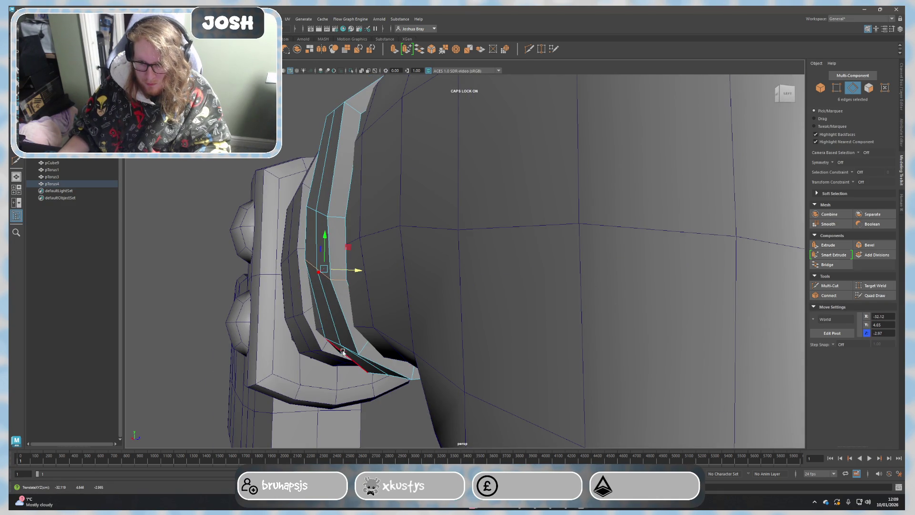
{"action": "left_click_drag", "start_coordinate": [348, 346], "coordinate": [369, 338], "text": "alt"}
{"action": "double_click", "coordinate": [369, 334]}
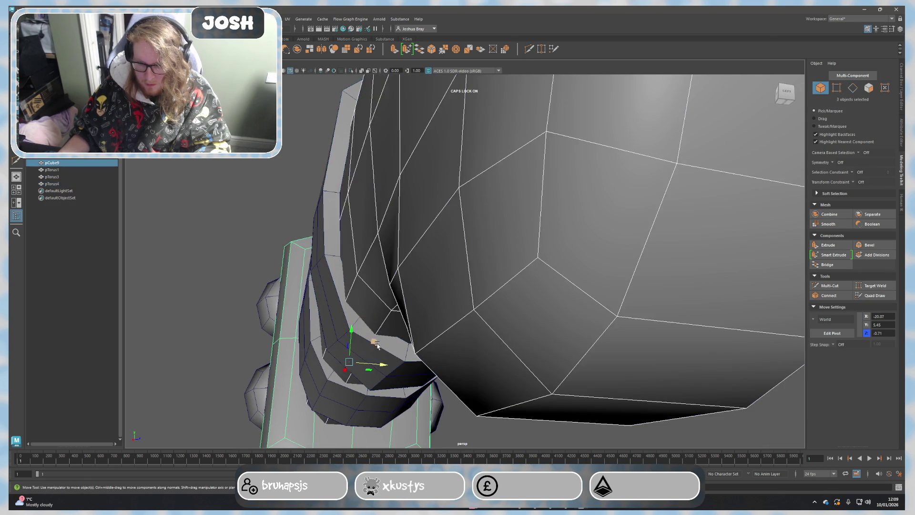
{"action": "left_click_drag", "start_coordinate": [363, 333], "coordinate": [366, 337]}
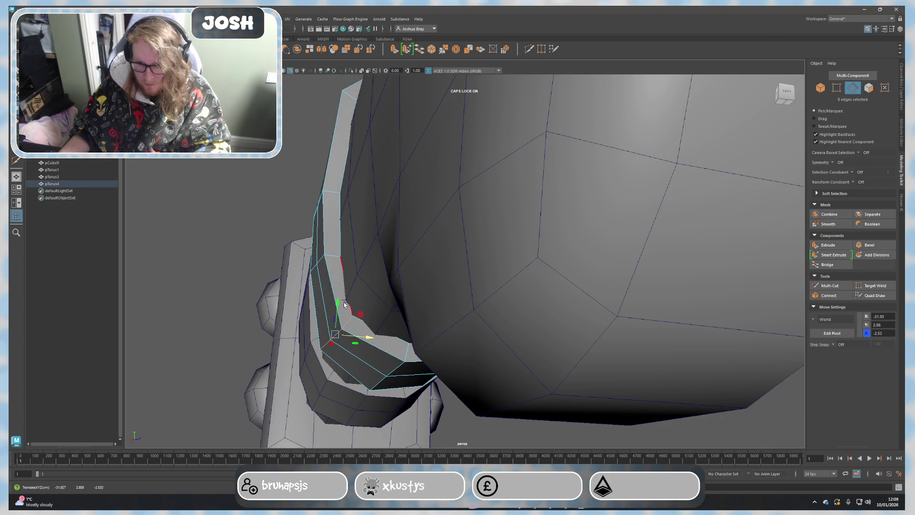
{"action": "left_click_drag", "start_coordinate": [343, 305], "coordinate": [328, 289]}
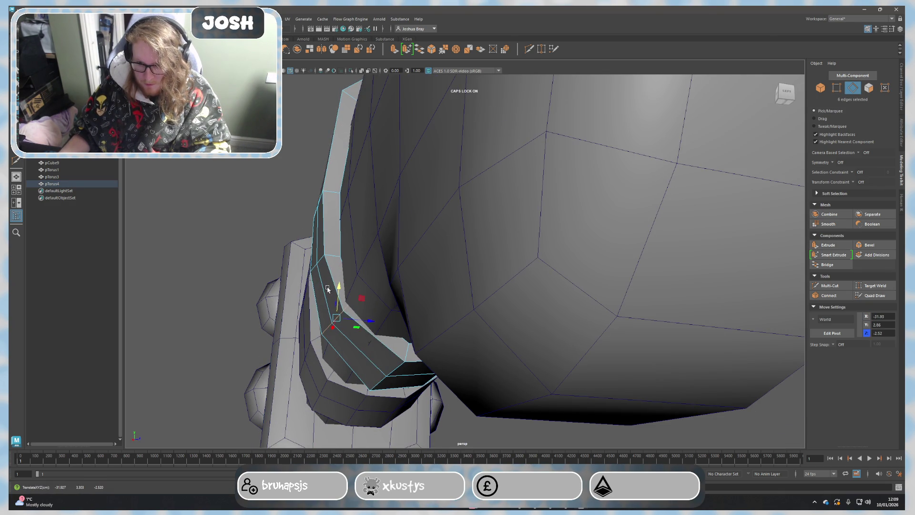
{"action": "mouse_move", "coordinate": [361, 325]}
{"action": "left_mouse_down"}
{"action": "mouse_move", "coordinate": [351, 302]}
{"action": "mouse_move", "coordinate": [332, 300]}
{"action": "mouse_move", "coordinate": [395, 346]}
{"action": "left_mouse_up"}
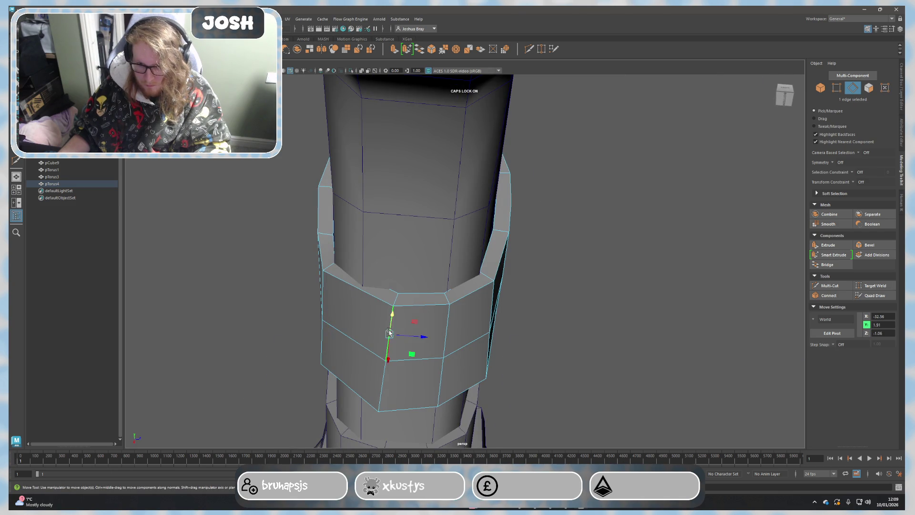
Step: Nudge the current edge loop along Z and X, then shift another band loop along X
{"action": "left_click", "coordinate": [391, 335]}
{"action": "left_click_drag", "start_coordinate": [427, 358], "coordinate": [384, 354]}
{"action": "mouse_move", "coordinate": [384, 354]}
{"action": "left_mouse_down", "text": "alt"}
{"action": "mouse_move", "coordinate": [499, 379]}
{"action": "mouse_move", "coordinate": [476, 388]}
{"action": "left_mouse_up", "text": "alt"}
{"action": "left_click_drag", "start_coordinate": [414, 368], "coordinate": [415, 367]}
{"action": "left_click_drag", "start_coordinate": [475, 293], "coordinate": [471, 282], "text": "alt"}
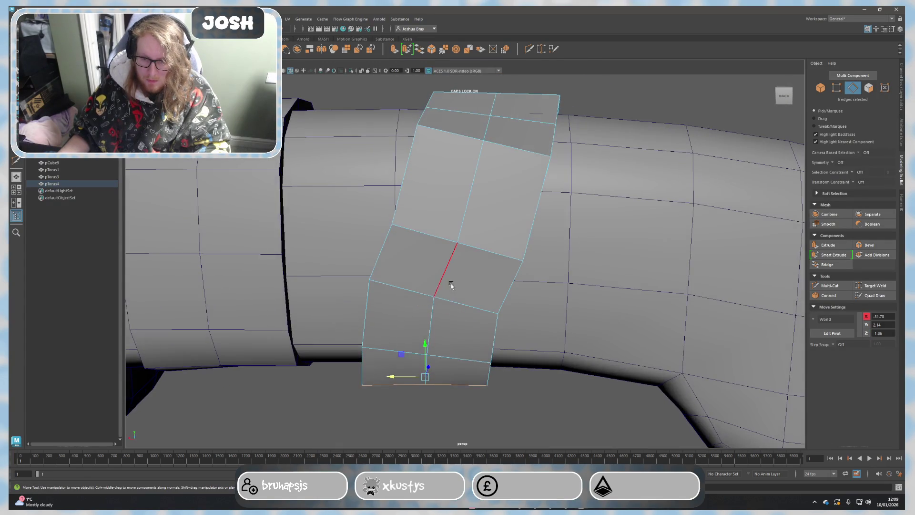
{"action": "double_click", "coordinate": [425, 290]}
{"action": "mouse_move", "coordinate": [411, 294]}
{"action": "left_mouse_down"}
{"action": "mouse_move", "coordinate": [401, 296]}
{"action": "mouse_move", "coordinate": [419, 359]}
{"action": "mouse_move", "coordinate": [389, 295]}
{"action": "left_mouse_up"}
{"action": "mouse_move", "coordinate": [437, 339]}
{"action": "left_mouse_down", "text": "alt"}
{"action": "mouse_move", "coordinate": [477, 337]}
{"action": "mouse_move", "coordinate": [457, 327]}
{"action": "mouse_move", "coordinate": [433, 363]}
{"action": "mouse_move", "coordinate": [501, 336]}
{"action": "mouse_move", "coordinate": [494, 351]}
{"action": "left_mouse_up", "text": "alt"}
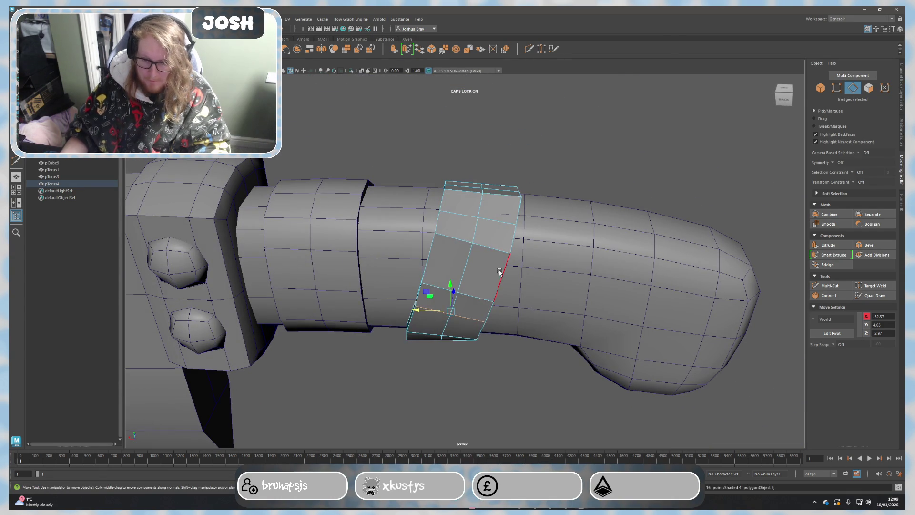
Step: Select the band's top edge loop, lift it upward and slide it along Z, undoing one attempt
{"action": "key", "text": "F8"}
{"action": "key", "text": "F8"}
{"action": "key", "text": "F8"}
{"action": "left_click_drag", "start_coordinate": [466, 233], "coordinate": [440, 268], "text": "alt"}
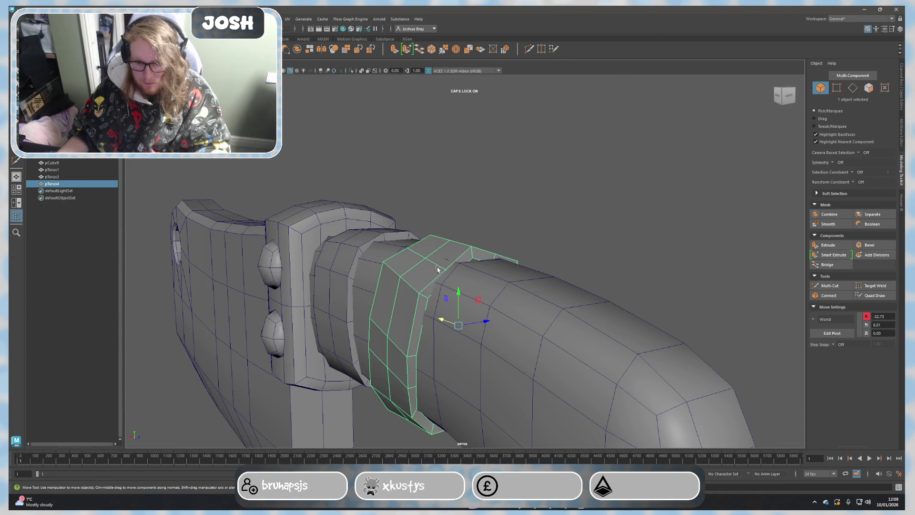
{"action": "right_click_drag", "start_coordinate": [440, 267], "coordinate": [447, 258]}
{"action": "double_click", "coordinate": [435, 286]}
{"action": "mouse_move", "coordinate": [435, 286]}
{"action": "left_mouse_down", "text": "alt"}
{"action": "mouse_move", "coordinate": [404, 261]}
{"action": "mouse_move", "coordinate": [524, 288]}
{"action": "mouse_move", "coordinate": [595, 210]}
{"action": "mouse_move", "coordinate": [560, 262]}
{"action": "mouse_move", "coordinate": [542, 233]}
{"action": "left_mouse_up", "text": "alt"}
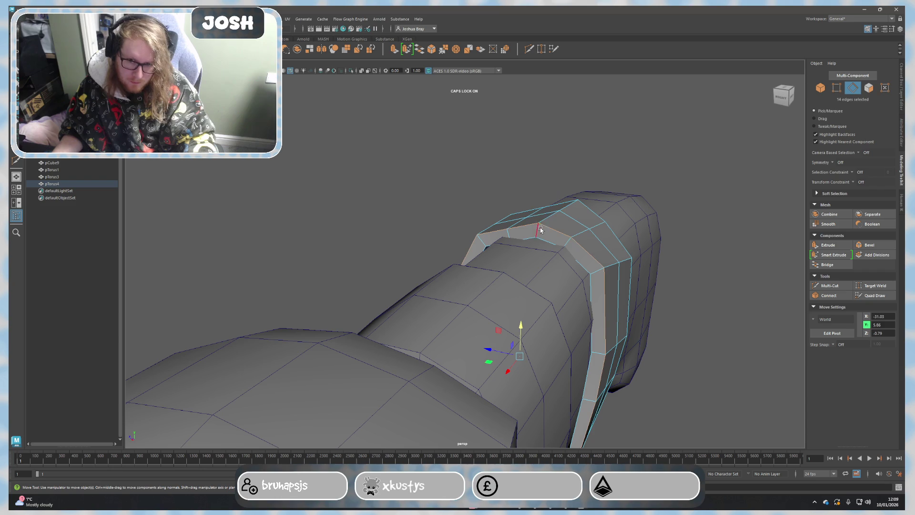
{"action": "double_click", "coordinate": [539, 232]}
{"action": "mouse_move", "coordinate": [560, 197]}
{"action": "left_mouse_down"}
{"action": "mouse_move", "coordinate": [578, 233]}
{"action": "mouse_move", "coordinate": [709, 230]}
{"action": "left_mouse_up"}
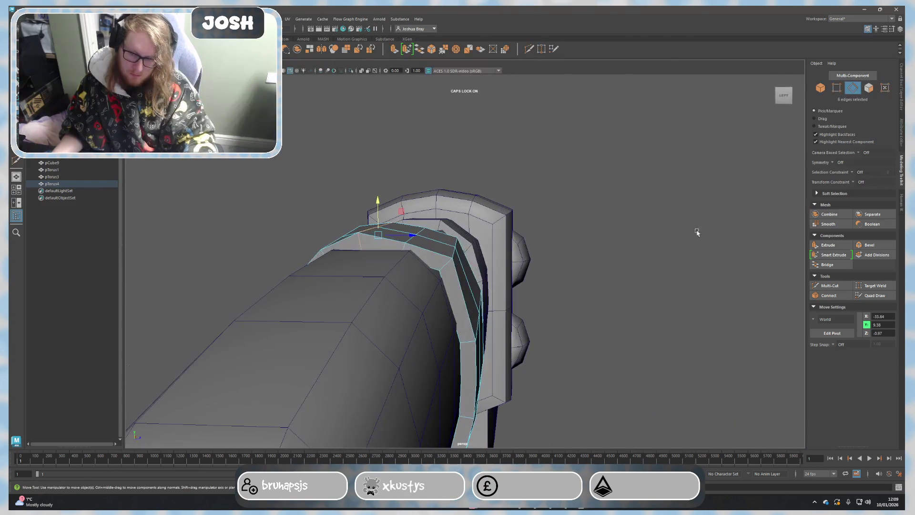
{"action": "left_click_drag", "start_coordinate": [455, 254], "coordinate": [474, 252]}
{"action": "key", "text": "ctrl+z"}
{"action": "key", "text": "ctrl+z"}
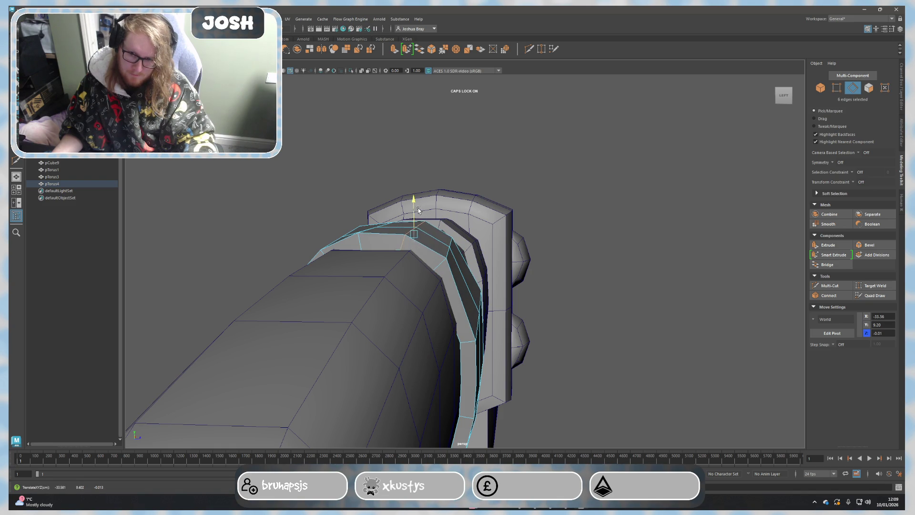
{"action": "left_click_drag", "start_coordinate": [448, 235], "coordinate": [484, 255]}
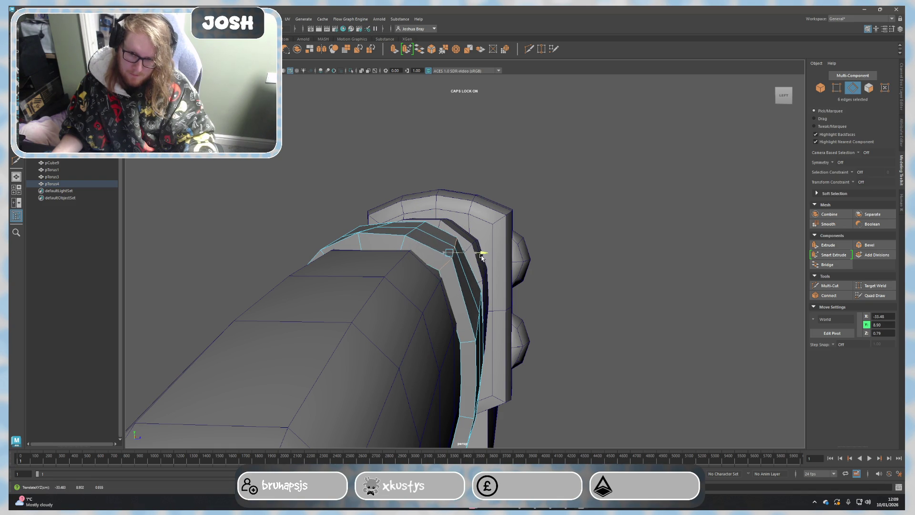
{"action": "left_click_drag", "start_coordinate": [450, 224], "coordinate": [451, 231]}
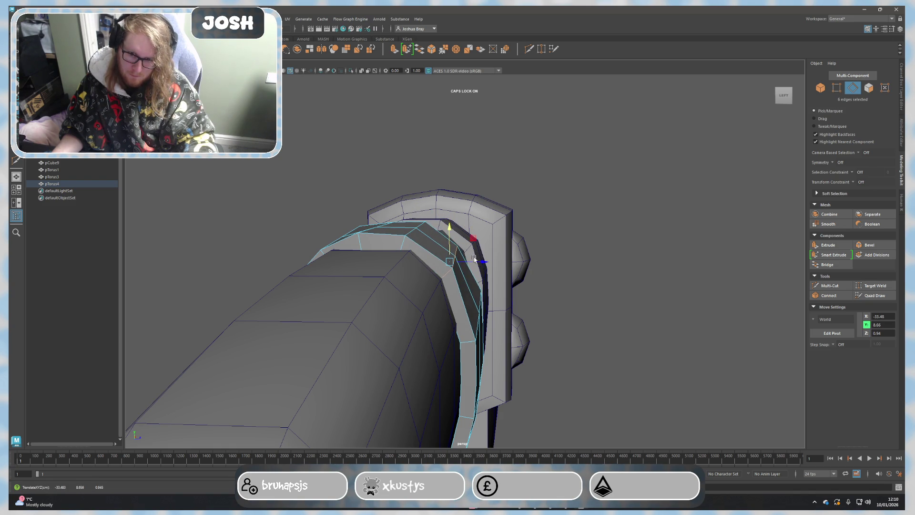
{"action": "mouse_move", "coordinate": [479, 266]}
{"action": "left_mouse_down"}
{"action": "mouse_move", "coordinate": [493, 268]}
{"action": "mouse_move", "coordinate": [454, 280]}
{"action": "mouse_move", "coordinate": [498, 260]}
{"action": "mouse_move", "coordinate": [541, 265]}
{"action": "mouse_move", "coordinate": [566, 288]}
{"action": "mouse_move", "coordinate": [601, 279]}
{"action": "left_mouse_up"}
Step: Check the band from a new angle, selecting another edge loop before returning to object mode
{"action": "right_click_drag", "start_coordinate": [601, 279], "coordinate": [632, 266]}
{"action": "left_click", "coordinate": [568, 394]}
{"action": "left_click_drag", "start_coordinate": [568, 394], "coordinate": [539, 336], "text": "alt"}
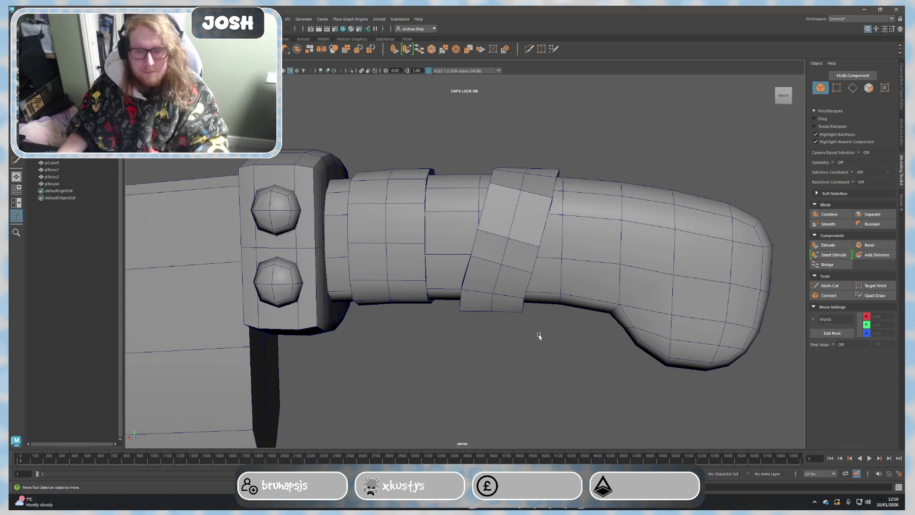
{"action": "scroll", "coordinate": [539, 336], "scroll_direction": "up", "scroll_amount": 5}
{"action": "left_click_drag", "start_coordinate": [529, 336], "coordinate": [513, 295], "text": "alt"}
{"action": "right_click_drag", "start_coordinate": [499, 286], "coordinate": [500, 262]}
{"action": "double_click", "coordinate": [496, 284]}
{"action": "mouse_move", "coordinate": [509, 329]}
{"action": "left_mouse_down", "text": "alt"}
{"action": "mouse_move", "coordinate": [503, 348]}
{"action": "mouse_move", "coordinate": [511, 317]}
{"action": "mouse_move", "coordinate": [409, 327]}
{"action": "mouse_move", "coordinate": [453, 329]}
{"action": "mouse_move", "coordinate": [463, 363]}
{"action": "mouse_move", "coordinate": [456, 340]}
{"action": "left_mouse_up", "text": "alt"}
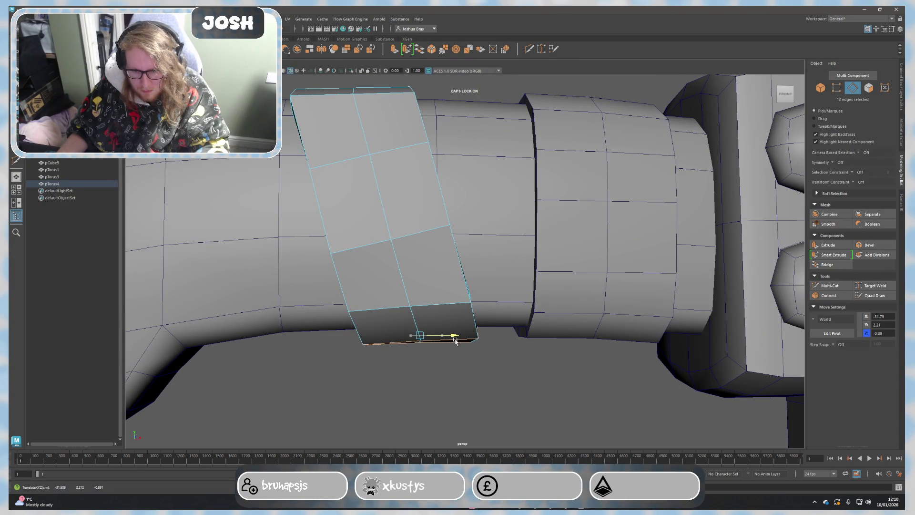
{"action": "right_click_drag", "start_coordinate": [465, 329], "coordinate": [498, 286]}
{"action": "left_click", "coordinate": [485, 366]}
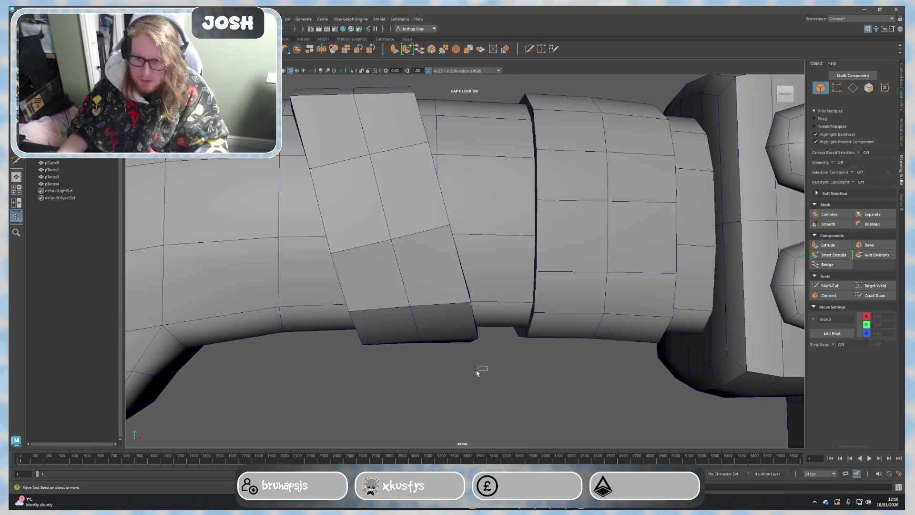
Step: Select pTorus4 in edge mode and pick its bottom edge loop from the back of the handle
{"action": "scroll", "coordinate": [478, 347], "scroll_direction": "down", "scroll_amount": 5}
{"action": "mouse_move", "coordinate": [433, 355]}
{"action": "left_mouse_down", "text": "alt"}
{"action": "mouse_move", "coordinate": [556, 360]}
{"action": "mouse_move", "coordinate": [478, 347]}
{"action": "mouse_move", "coordinate": [500, 328]}
{"action": "mouse_move", "coordinate": [450, 338]}
{"action": "mouse_move", "coordinate": [509, 217]}
{"action": "left_mouse_up", "text": "alt"}
{"action": "scroll", "coordinate": [500, 328], "scroll_direction": "up", "scroll_amount": 4}
{"action": "left_click", "coordinate": [472, 305]}
{"action": "key", "text": "F10"}
{"action": "left_click", "coordinate": [492, 249]}
{"action": "double_click", "coordinate": [492, 249]}
{"action": "left_click", "coordinate": [506, 295]}
{"action": "mouse_move", "coordinate": [499, 351]}
{"action": "left_mouse_down", "text": "alt"}
{"action": "mouse_move", "coordinate": [416, 372]}
{"action": "mouse_move", "coordinate": [389, 309]}
{"action": "mouse_move", "coordinate": [362, 292]}
{"action": "left_mouse_up", "text": "alt"}
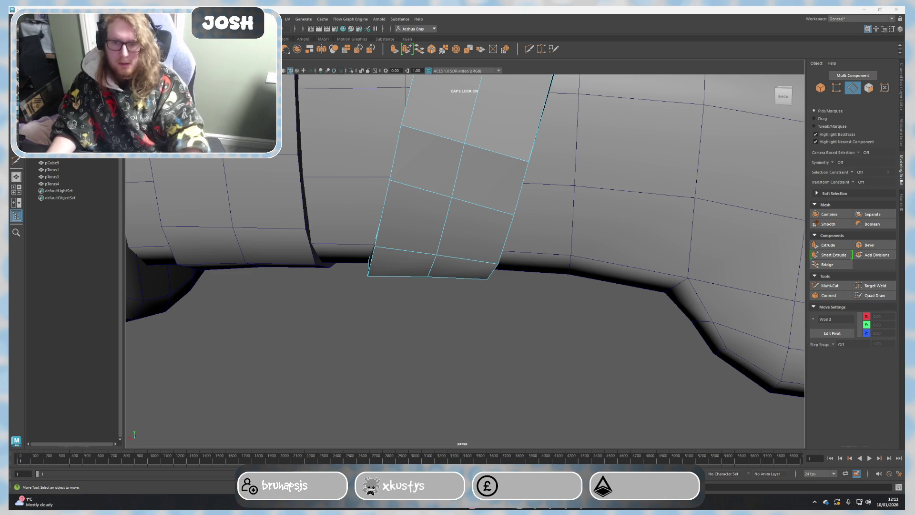
{"action": "scroll", "coordinate": [614, 321], "scroll_direction": "down", "scroll_amount": 10}
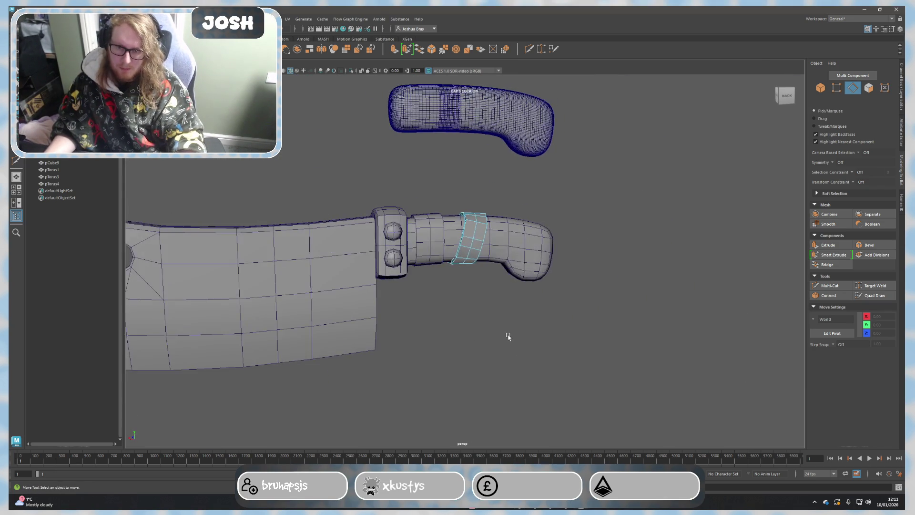
Step: Slide the slanted pTorus4 band along X toward the guard
{"action": "scroll", "coordinate": [534, 329], "scroll_direction": "down", "scroll_amount": 3}
{"action": "right_click_drag", "start_coordinate": [559, 322], "coordinate": [590, 283]}
{"action": "left_click", "coordinate": [589, 285]}
{"action": "mouse_move", "coordinate": [581, 357]}
{"action": "left_mouse_down", "text": "alt"}
{"action": "mouse_move", "coordinate": [578, 366]}
{"action": "mouse_move", "coordinate": [535, 351]}
{"action": "mouse_move", "coordinate": [580, 334]}
{"action": "mouse_move", "coordinate": [558, 356]}
{"action": "mouse_move", "coordinate": [509, 271]}
{"action": "left_mouse_up", "text": "alt"}
{"action": "scroll", "coordinate": [509, 271], "scroll_direction": "up", "scroll_amount": 3}
{"action": "left_click", "coordinate": [529, 219]}
{"action": "left_click_drag", "start_coordinate": [523, 219], "coordinate": [516, 222]}
{"action": "left_click", "coordinate": [523, 341]}
{"action": "mouse_move", "coordinate": [523, 341]}
{"action": "left_mouse_down", "text": "alt"}
{"action": "mouse_move", "coordinate": [578, 315]}
{"action": "mouse_move", "coordinate": [585, 304]}
{"action": "mouse_move", "coordinate": [574, 280]}
{"action": "left_mouse_up", "text": "alt"}
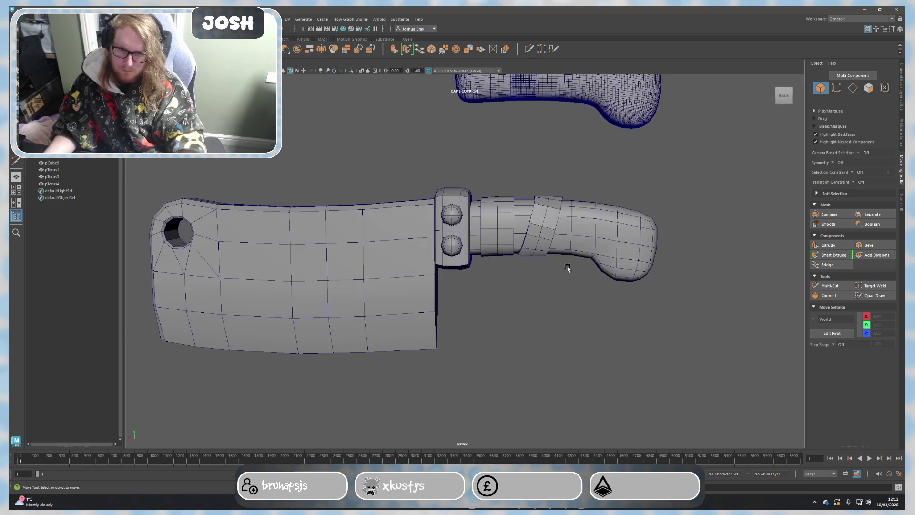
Step: Scale the slanted band up slightly
{"action": "left_click", "coordinate": [526, 229]}
{"action": "key", "text": "r"}
{"action": "left_click_drag", "start_coordinate": [510, 216], "coordinate": [517, 217]}
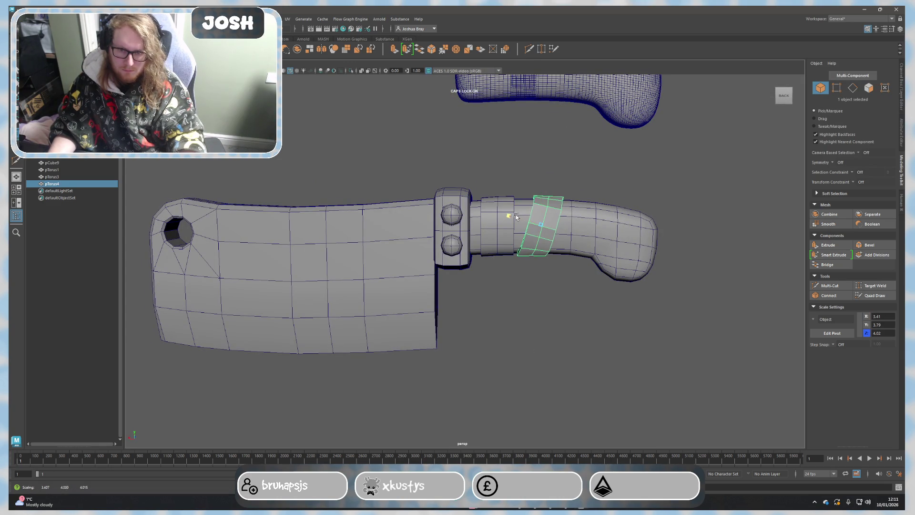
{"action": "left_click", "coordinate": [535, 308]}
{"action": "left_click_drag", "start_coordinate": [599, 319], "coordinate": [542, 231], "text": "alt"}
Step: Try Mesh > Smooth on the slanted band and undo it
{"action": "left_click", "coordinate": [542, 231]}
{"action": "left_click", "coordinate": [544, 327]}
{"action": "left_click", "coordinate": [540, 240]}
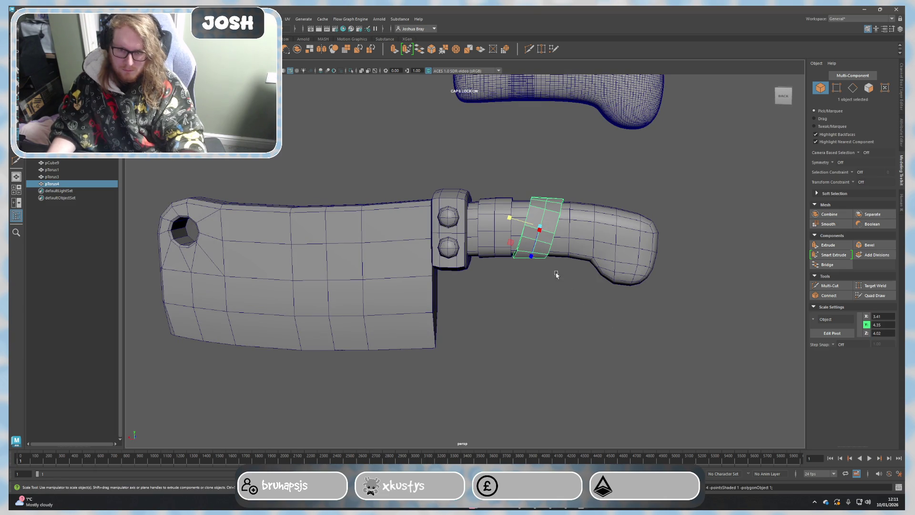
{"action": "left_click", "coordinate": [829, 225]}
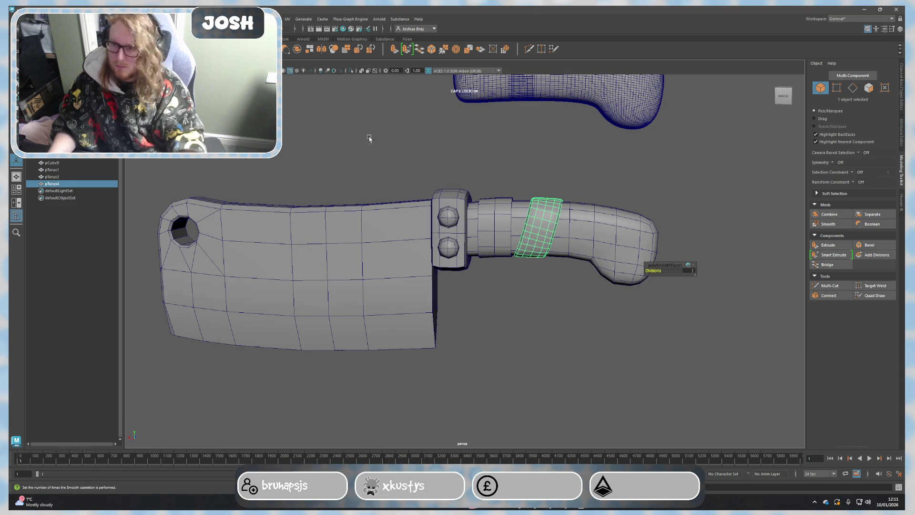
{"action": "scroll", "coordinate": [516, 225], "scroll_direction": "up", "scroll_amount": 5}
{"action": "key", "text": "ctrl+z"}
{"action": "key", "text": "ctrl+z"}
{"action": "key", "text": "ctrl+z"}
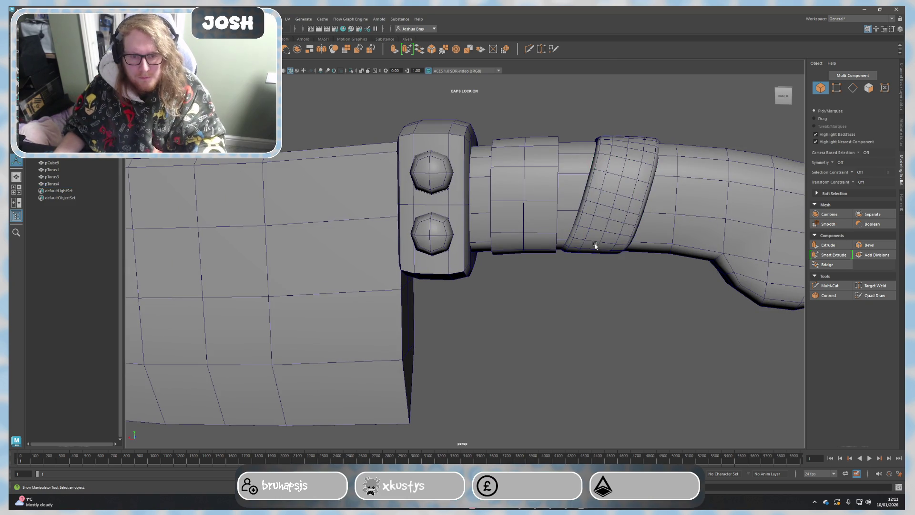
Step: Smooth the ring next to the guard, then revert it to its coarse mesh preview
{"action": "scroll", "coordinate": [628, 206], "scroll_direction": "down", "scroll_amount": 3}
{"action": "left_click_drag", "start_coordinate": [572, 238], "coordinate": [524, 248], "text": "alt"}
{"action": "scroll", "coordinate": [500, 253], "scroll_direction": "up", "scroll_amount": 4}
{"action": "left_click", "coordinate": [484, 259]}
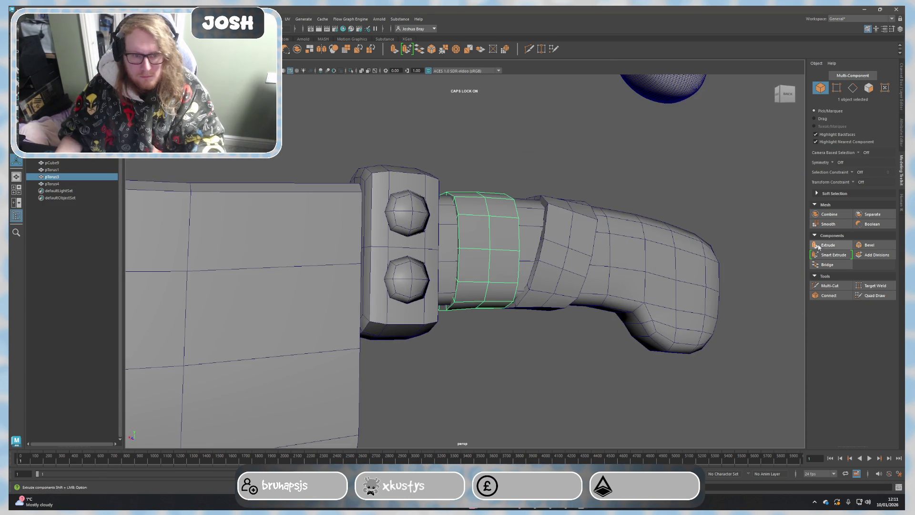
{"action": "left_click", "coordinate": [829, 224]}
{"action": "left_click_drag", "start_coordinate": [562, 358], "coordinate": [534, 361], "text": "alt"}
{"action": "key", "text": "1"}
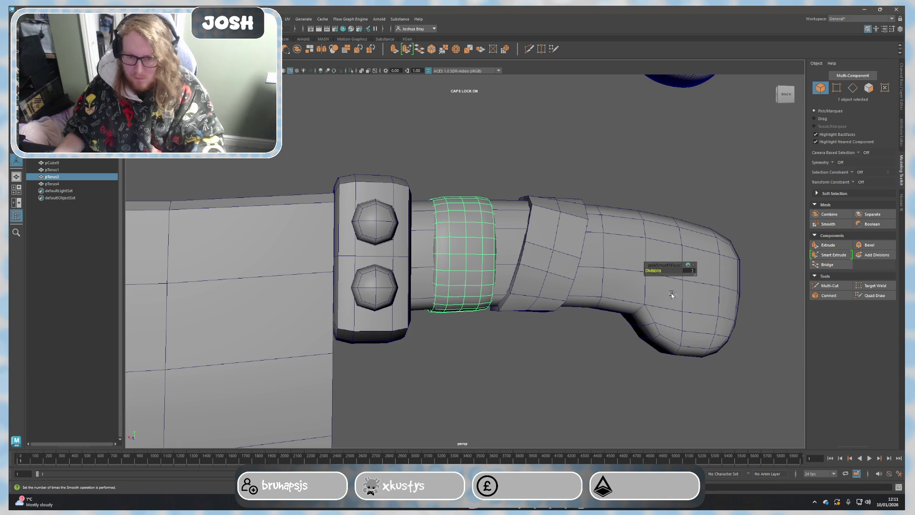
Step: Reselect the slanted band and start Multi-Cut with Ctrl+Shift+X
{"action": "left_click", "coordinate": [542, 299]}
{"action": "scroll", "coordinate": [553, 324], "scroll_direction": "up", "scroll_amount": 2}
{"action": "scroll", "coordinate": [554, 323], "scroll_direction": "up", "scroll_amount": 2}
{"action": "key", "text": "ctrl+shift+x"}
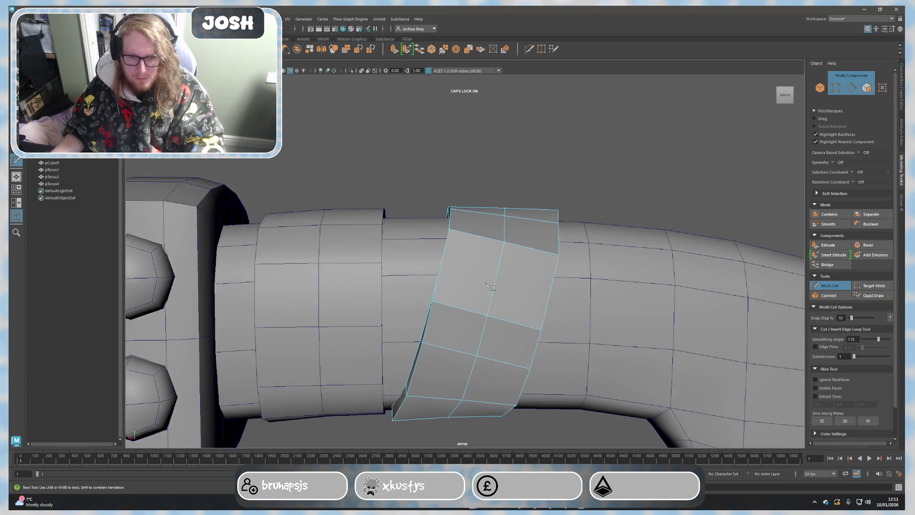
Step: Start a Multi-Cut line across the top of the band, then exit the cut tool
{"action": "scroll", "coordinate": [447, 214], "scroll_direction": "up", "scroll_amount": 3}
{"action": "left_click", "coordinate": [451, 216], "text": "ctrl"}
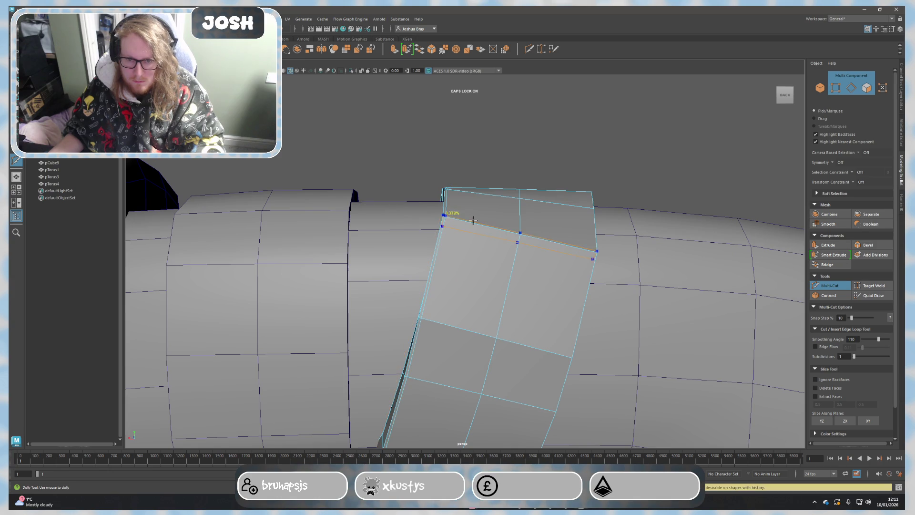
{"action": "scroll", "coordinate": [594, 250], "scroll_direction": "down", "scroll_amount": 5}
{"action": "scroll", "coordinate": [594, 250], "scroll_direction": "up", "scroll_amount": 5}
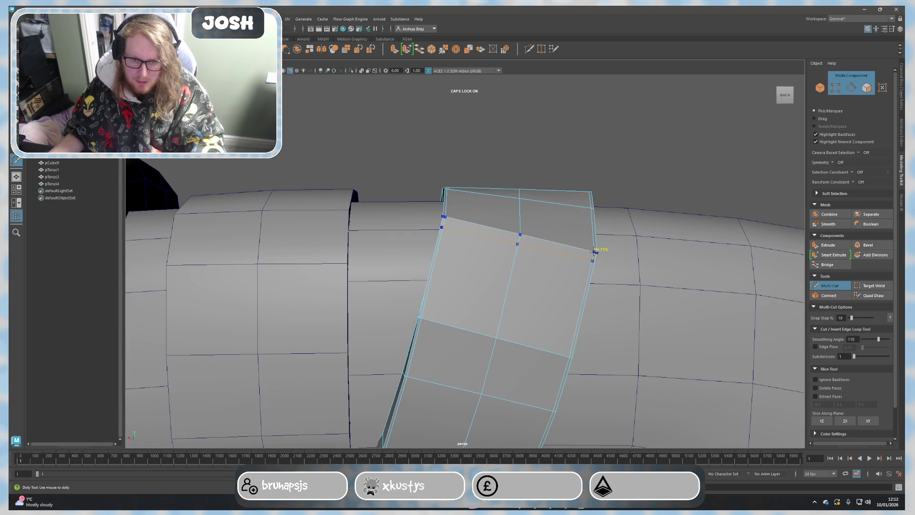
{"action": "scroll", "coordinate": [596, 260], "scroll_direction": "down", "scroll_amount": 3}
{"action": "key", "text": "q"}
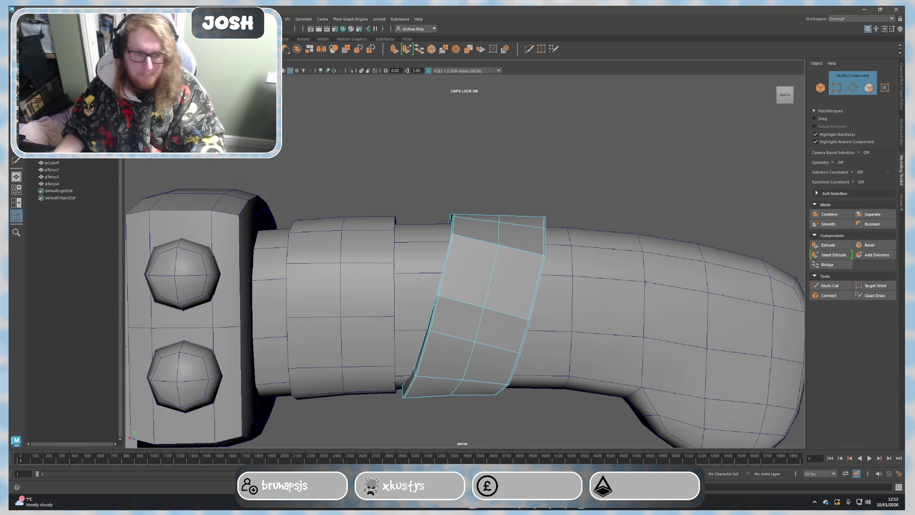
Step: In Object Mode, apply Mesh > Smooth to the slanted pTorus4 band
{"action": "left_click", "coordinate": [828, 224]}
{"action": "right_click_drag", "start_coordinate": [619, 224], "coordinate": [641, 214]}
{"action": "left_click", "coordinate": [818, 224]}
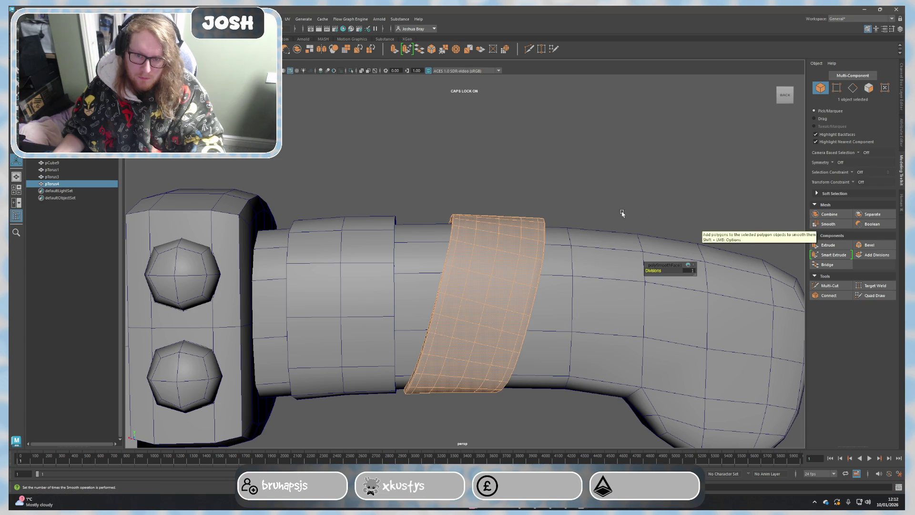
Step: Switch to Edge mode and select an edge loop around the band from above
{"action": "right_click_drag", "start_coordinate": [577, 215], "coordinate": [576, 195]}
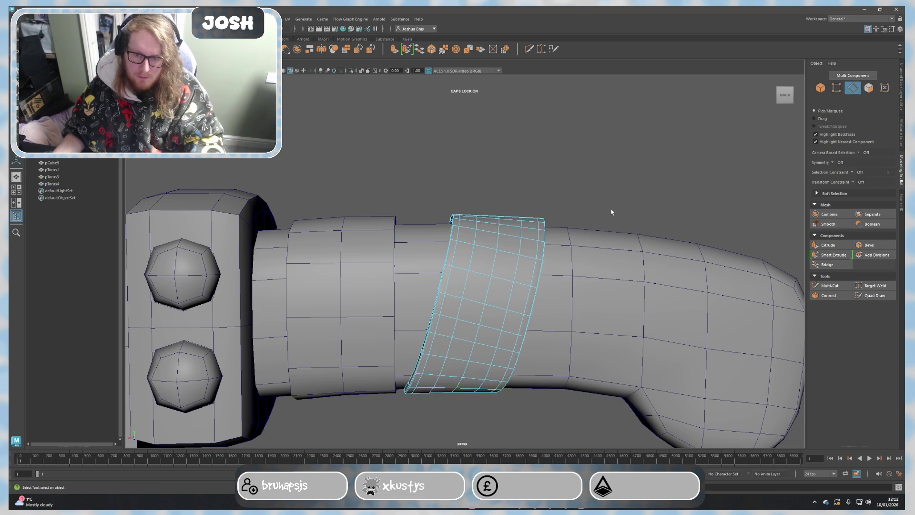
{"action": "scroll", "coordinate": [548, 266], "scroll_direction": "up", "scroll_amount": 5}
{"action": "mouse_move", "coordinate": [523, 259]}
{"action": "left_mouse_down", "text": "alt"}
{"action": "mouse_move", "coordinate": [382, 240]}
{"action": "mouse_move", "coordinate": [432, 281]}
{"action": "left_mouse_up", "text": "alt"}
{"action": "double_click", "coordinate": [433, 279]}
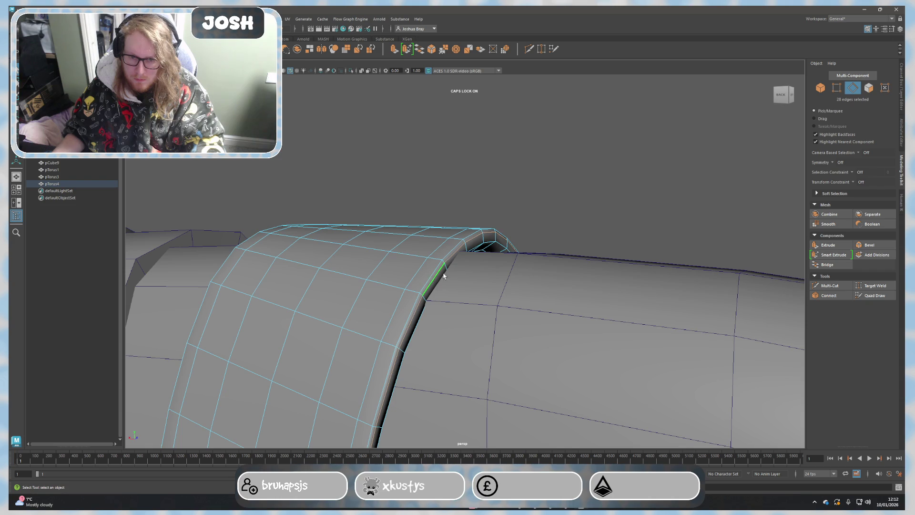
Step: Revert pTorus4 to its low-poly cage display and inspect where it meets the handle
{"action": "mouse_move", "coordinate": [518, 270]}
{"action": "left_mouse_down", "text": "alt"}
{"action": "mouse_move", "coordinate": [490, 284]}
{"action": "mouse_move", "coordinate": [506, 276]}
{"action": "left_mouse_up", "text": "alt"}
{"action": "right_click_drag", "start_coordinate": [507, 276], "coordinate": [516, 266]}
{"action": "key", "text": "1"}
{"action": "mouse_move", "coordinate": [521, 259]}
{"action": "left_mouse_down", "text": "alt"}
{"action": "mouse_move", "coordinate": [482, 267]}
{"action": "mouse_move", "coordinate": [491, 241]}
{"action": "mouse_move", "coordinate": [496, 248]}
{"action": "left_mouse_up", "text": "alt"}
{"action": "left_click_drag", "start_coordinate": [370, 225], "coordinate": [306, 311], "text": "alt"}
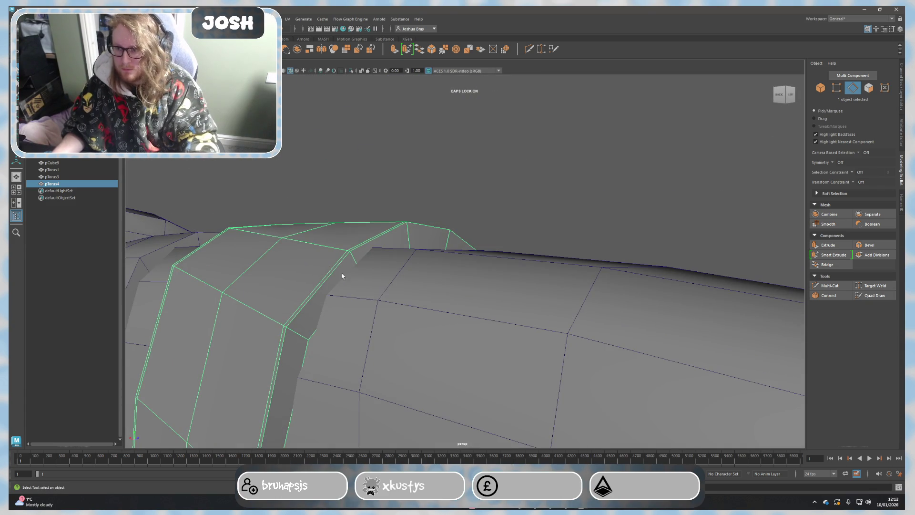
{"action": "scroll", "coordinate": [420, 286], "scroll_direction": "down", "scroll_amount": 5}
Step: Select an edge loop and individual edges on the ring band
{"action": "left_click", "coordinate": [480, 307]}
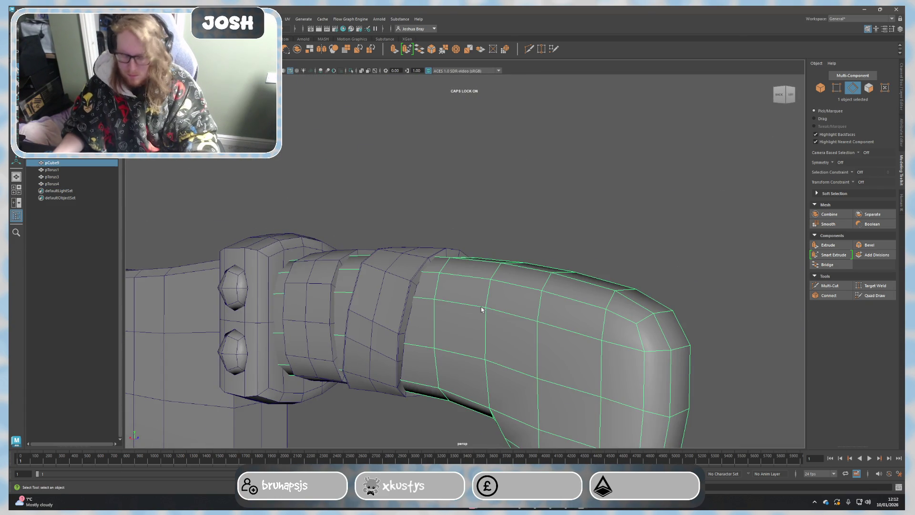
{"action": "scroll", "coordinate": [483, 315], "scroll_direction": "up", "scroll_amount": 5}
{"action": "mouse_move", "coordinate": [485, 322]}
{"action": "left_mouse_down", "text": "alt"}
{"action": "mouse_move", "coordinate": [476, 291]}
{"action": "mouse_move", "coordinate": [433, 312]}
{"action": "mouse_move", "coordinate": [398, 280]}
{"action": "left_mouse_up", "text": "alt"}
{"action": "right_click_drag", "start_coordinate": [398, 280], "coordinate": [400, 265]}
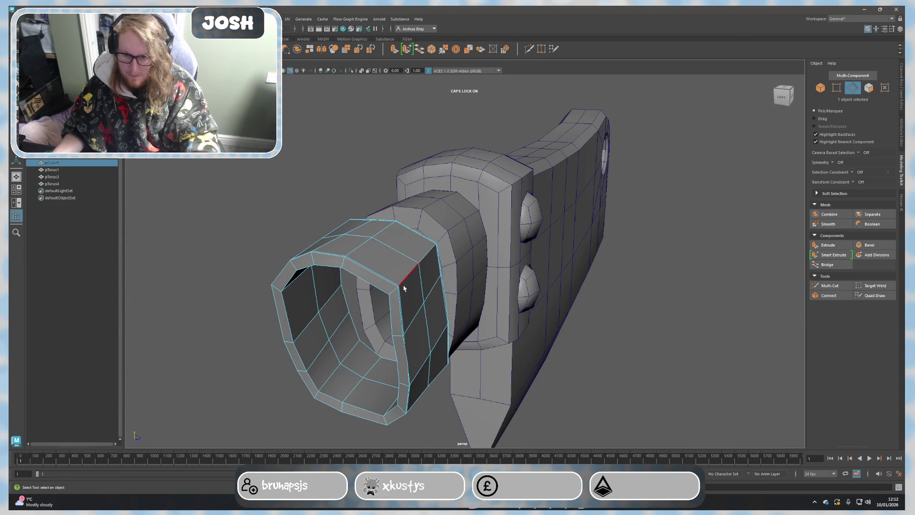
{"action": "double_click", "coordinate": [405, 284]}
{"action": "left_click_drag", "start_coordinate": [405, 283], "coordinate": [422, 285], "text": "alt"}
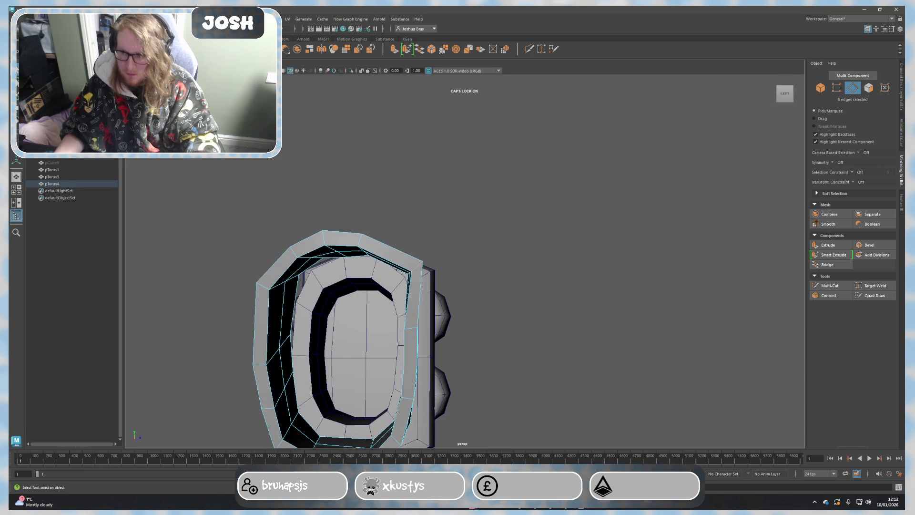
{"action": "left_click", "coordinate": [52, 163]}
{"action": "key", "text": "h"}
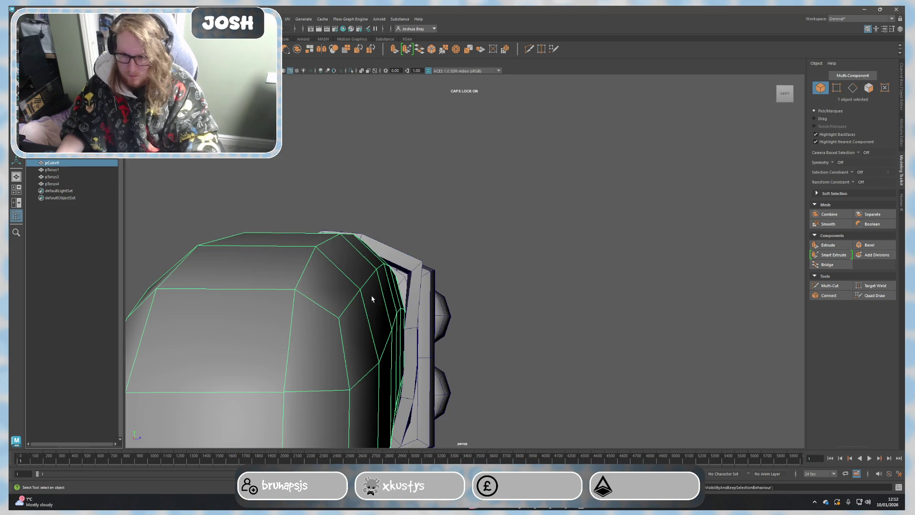
{"action": "key", "text": "ctrl+z"}
{"action": "key", "text": "ctrl+z"}
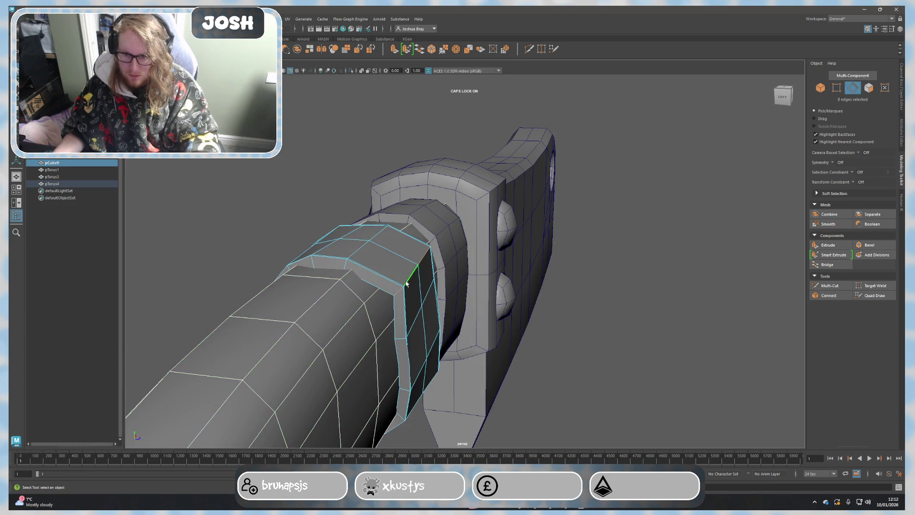
{"action": "left_click", "coordinate": [406, 285]}
{"action": "mouse_move", "coordinate": [406, 284]}
{"action": "left_mouse_down", "text": "alt"}
{"action": "mouse_move", "coordinate": [392, 305]}
{"action": "mouse_move", "coordinate": [409, 289]}
{"action": "mouse_move", "coordinate": [397, 281]}
{"action": "left_mouse_up", "text": "alt"}
{"action": "key", "text": "ctrl+z"}
{"action": "key", "text": "ctrl+z"}
{"action": "key", "text": "ctrl+z"}
Step: Move the selected ring edges slightly up in Y, then clear the selection
{"action": "key", "text": "w"}
{"action": "mouse_move", "coordinate": [461, 310]}
{"action": "left_mouse_down", "text": "alt"}
{"action": "mouse_move", "coordinate": [363, 327]}
{"action": "mouse_move", "coordinate": [357, 337]}
{"action": "mouse_move", "coordinate": [316, 333]}
{"action": "mouse_move", "coordinate": [457, 329]}
{"action": "mouse_move", "coordinate": [513, 339]}
{"action": "mouse_move", "coordinate": [405, 339]}
{"action": "left_mouse_up", "text": "alt"}
{"action": "left_click", "coordinate": [430, 257]}
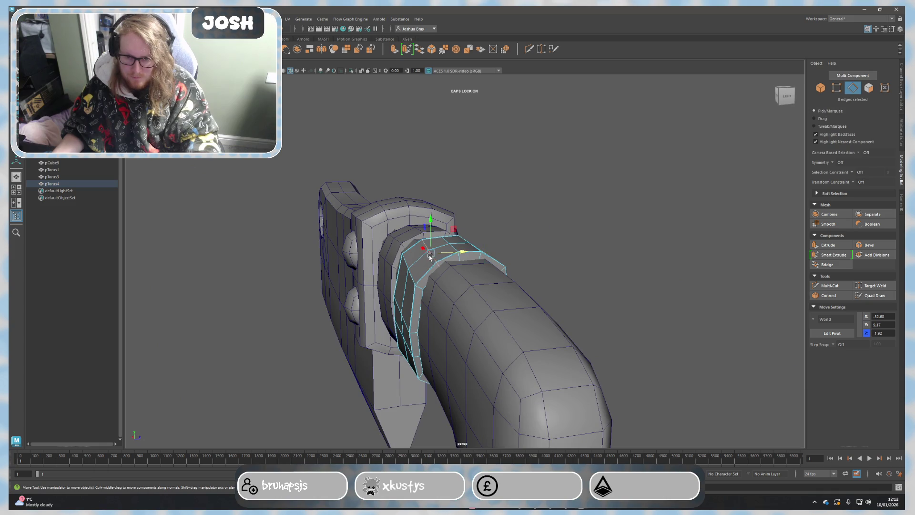
{"action": "left_click_drag", "start_coordinate": [433, 231], "coordinate": [433, 228]}
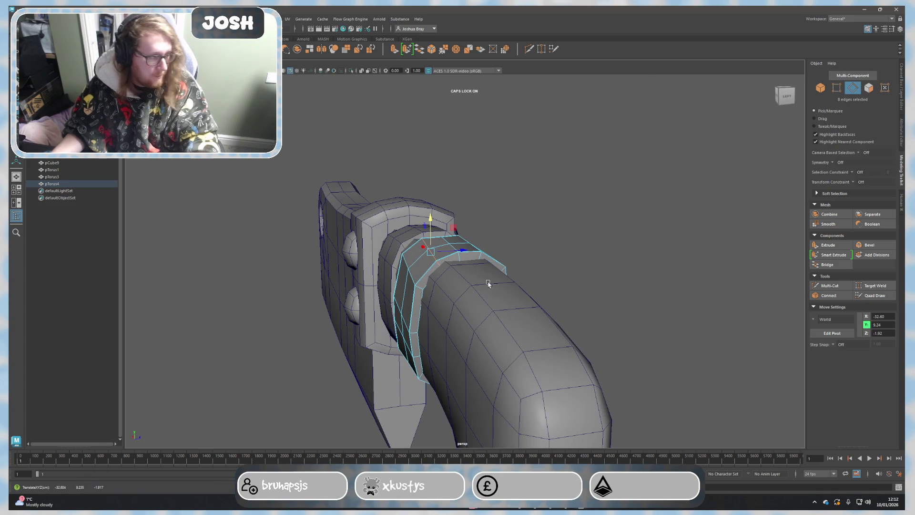
{"action": "left_click", "coordinate": [628, 301]}
{"action": "mouse_move", "coordinate": [628, 300]}
{"action": "left_mouse_down", "text": "alt"}
{"action": "mouse_move", "coordinate": [609, 323]}
{"action": "mouse_move", "coordinate": [579, 321]}
{"action": "mouse_move", "coordinate": [614, 303]}
{"action": "mouse_move", "coordinate": [679, 316]}
{"action": "mouse_move", "coordinate": [519, 373]}
{"action": "left_mouse_up", "text": "alt"}
Step: Select the pTorus4 ring and the handle pCube9 together, then activate Multi-Cut
{"action": "right_click_drag", "start_coordinate": [479, 301], "coordinate": [573, 210]}
{"action": "left_click", "coordinate": [487, 320], "text": "shift"}
{"action": "scroll", "coordinate": [487, 319], "scroll_direction": "up", "scroll_amount": 3}
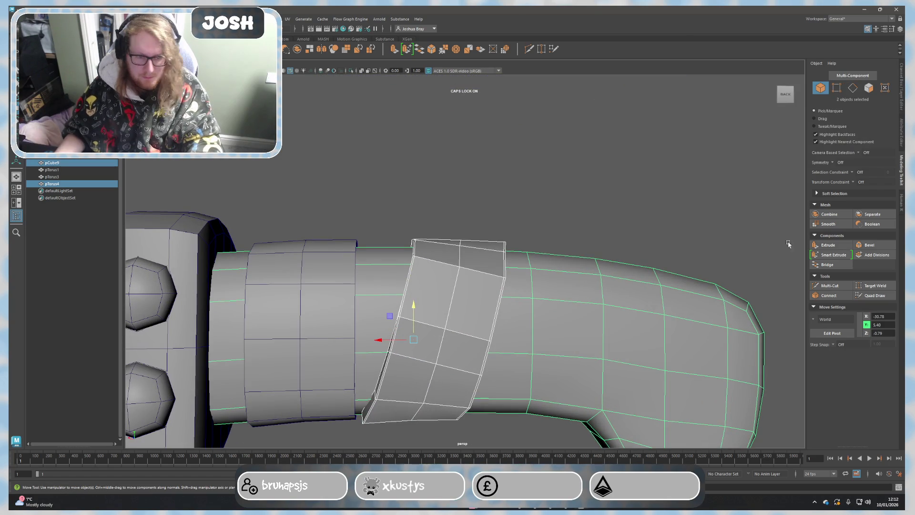
{"action": "key", "text": "t"}
{"action": "right_click_drag", "start_coordinate": [544, 208], "coordinate": [576, 193]}
{"action": "right_click_drag", "start_coordinate": [481, 265], "coordinate": [482, 242]}
{"action": "mouse_move", "coordinate": [482, 242]}
{"action": "left_mouse_down", "text": "alt"}
{"action": "mouse_move", "coordinate": [444, 357]}
{"action": "mouse_move", "coordinate": [486, 316]}
{"action": "left_mouse_up", "text": "alt"}
{"action": "key", "text": "F8"}
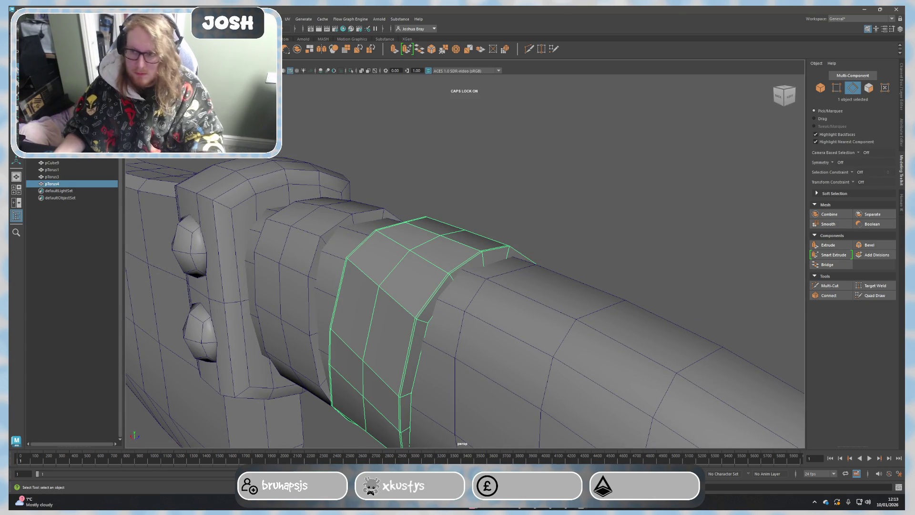
{"action": "left_click", "coordinate": [462, 349]}
{"action": "mouse_move", "coordinate": [464, 344]}
{"action": "left_mouse_down", "text": "alt"}
{"action": "mouse_move", "coordinate": [599, 327]}
{"action": "mouse_move", "coordinate": [665, 281]}
{"action": "mouse_move", "coordinate": [527, 302]}
{"action": "left_mouse_up", "text": "alt"}
{"action": "left_click", "coordinate": [839, 284]}
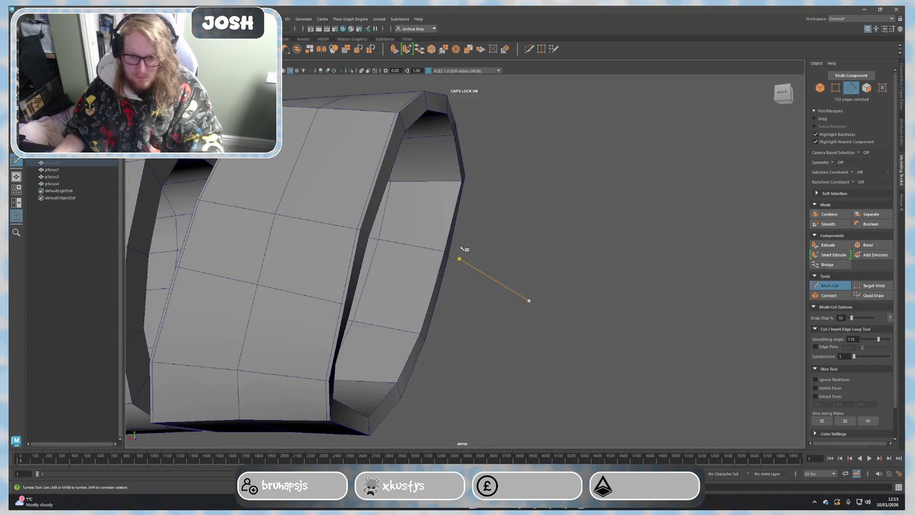
Step: Slice a cut line across the ring, then select and frame the ring object
{"action": "left_click_drag", "start_coordinate": [252, 267], "coordinate": [452, 260]}
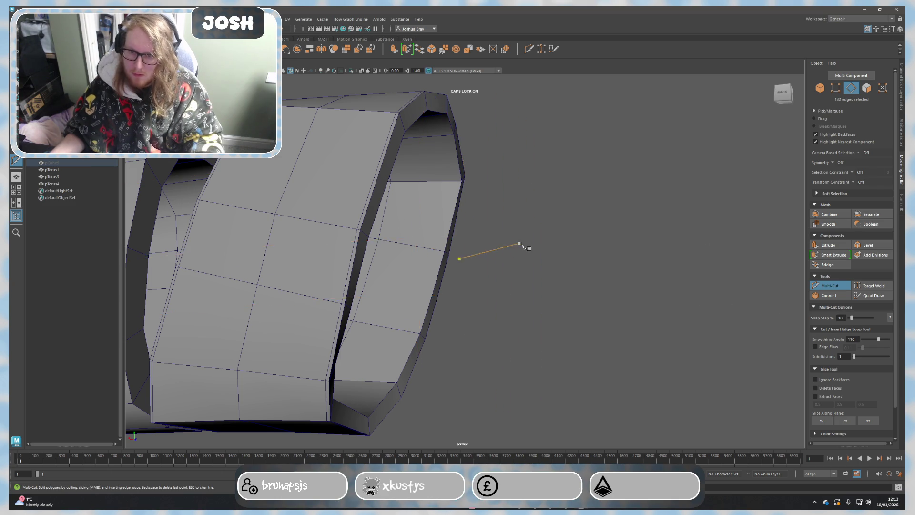
{"action": "scroll", "coordinate": [560, 305], "scroll_direction": "down", "scroll_amount": 5}
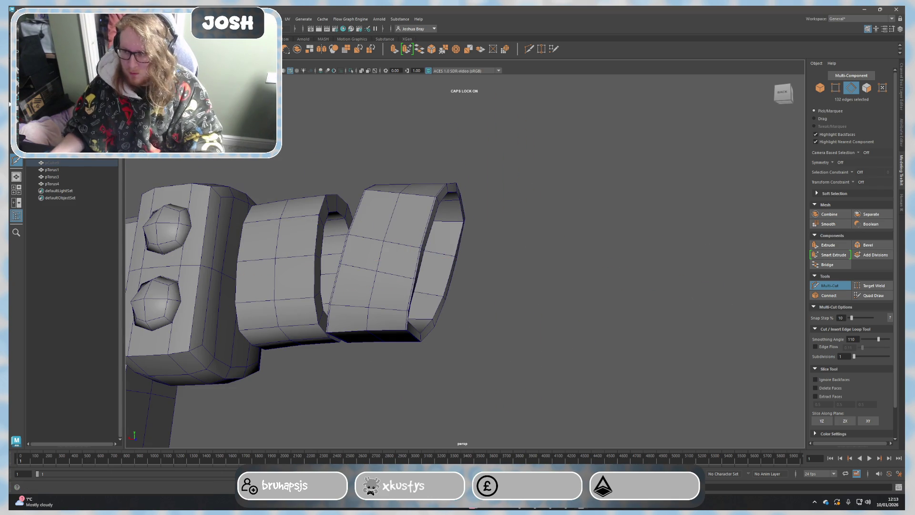
{"action": "key", "text": "q"}
{"action": "key", "text": "F8"}
{"action": "left_click", "coordinate": [410, 231]}
{"action": "key", "text": "f"}
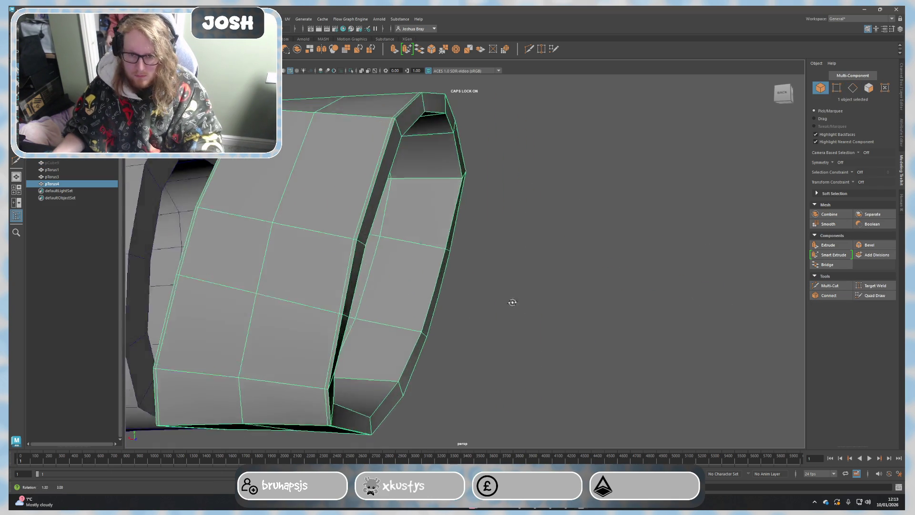
Step: Insert a new edge loop into the collar ring with Multi-Cut
{"action": "left_click", "coordinate": [830, 286]}
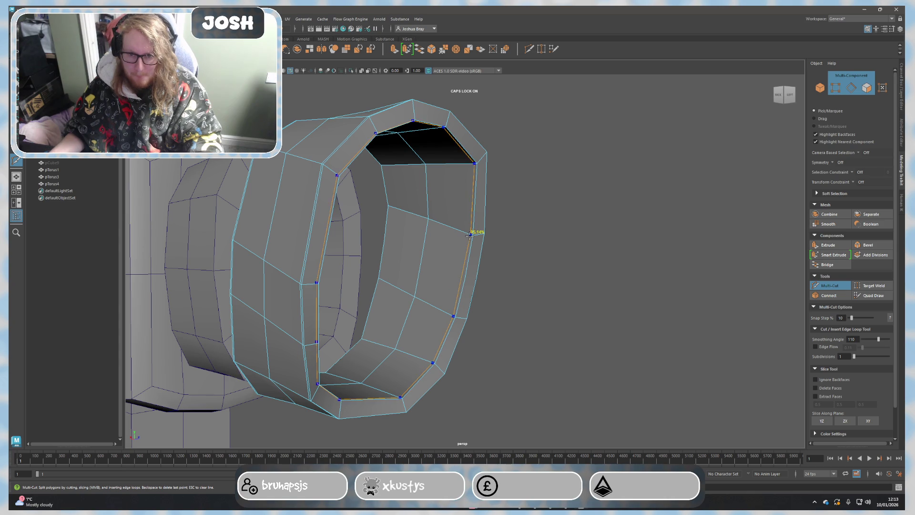
{"action": "mouse_move", "coordinate": [471, 233]}
{"action": "left_mouse_down", "text": "alt"}
{"action": "mouse_move", "coordinate": [462, 277]}
{"action": "mouse_move", "coordinate": [444, 233]}
{"action": "left_mouse_up", "text": "alt"}
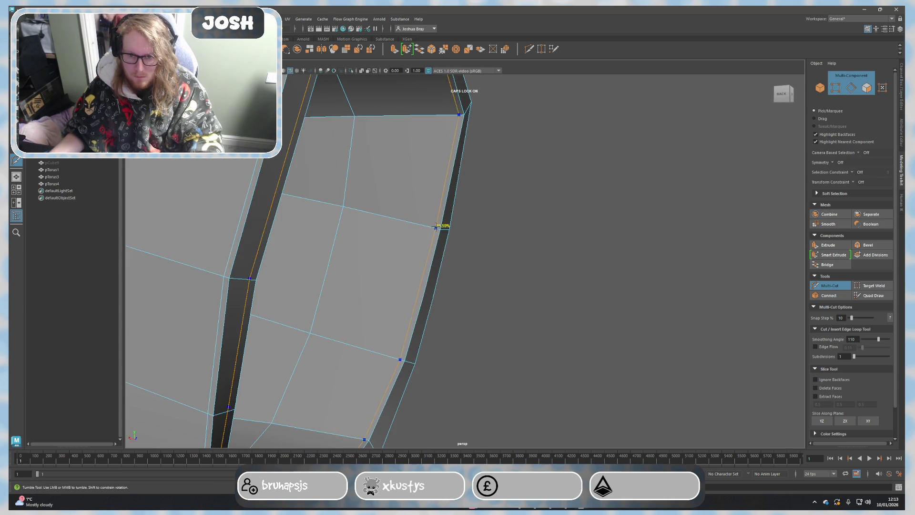
{"action": "left_click", "coordinate": [439, 229]}
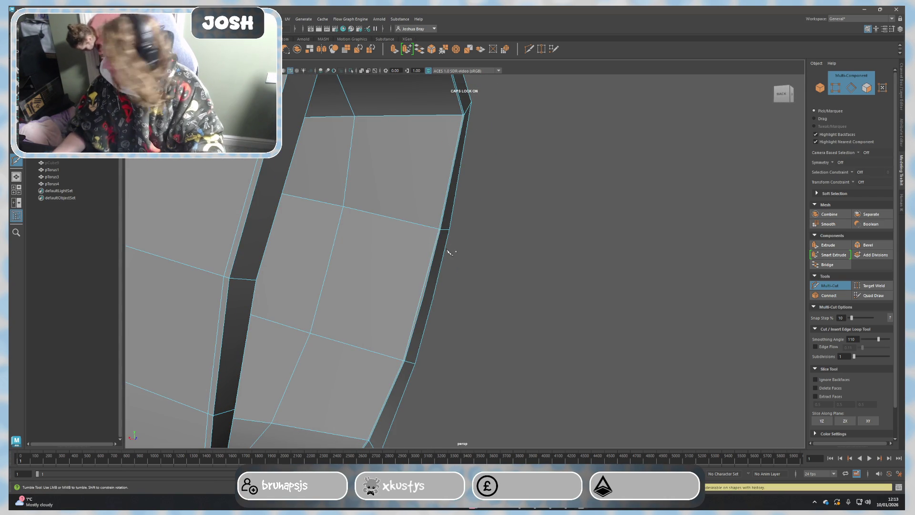
{"action": "mouse_move", "coordinate": [439, 253]}
{"action": "middle_mouse_down", "text": "alt"}
{"action": "mouse_move", "coordinate": [429, 262]}
{"action": "mouse_move", "coordinate": [553, 300]}
{"action": "middle_mouse_up", "text": "alt"}
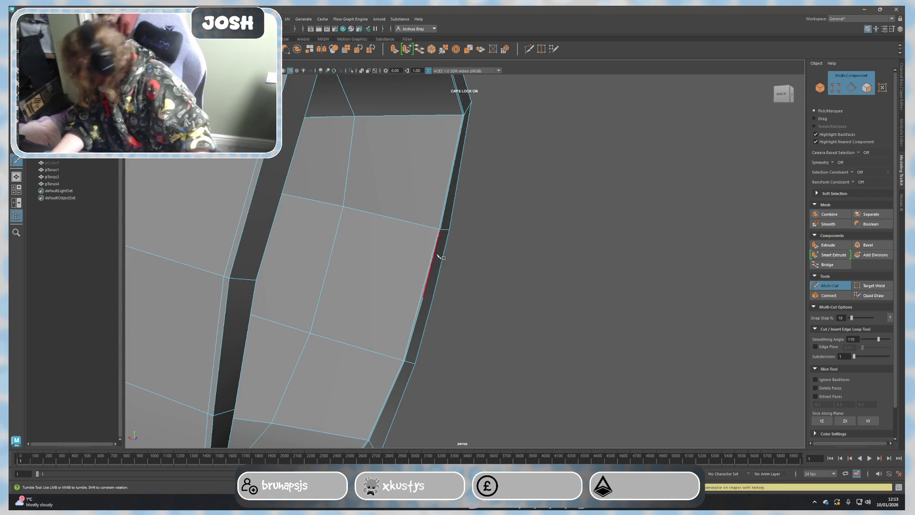
{"action": "left_click_drag", "start_coordinate": [553, 300], "coordinate": [367, 213], "text": "alt"}
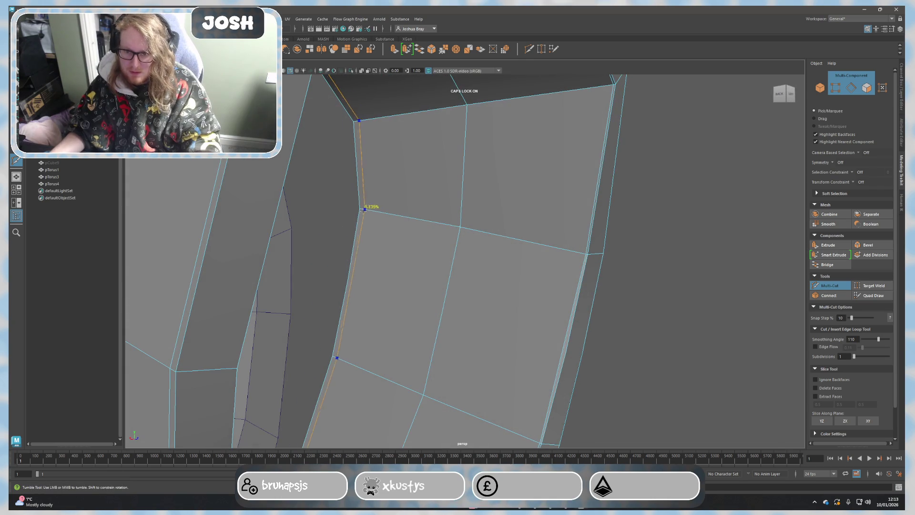
{"action": "mouse_move", "coordinate": [362, 210]}
{"action": "middle_mouse_down", "text": "alt"}
{"action": "mouse_move", "coordinate": [415, 271]}
{"action": "mouse_move", "coordinate": [649, 257]}
{"action": "mouse_move", "coordinate": [658, 243]}
{"action": "middle_mouse_up", "text": "alt"}
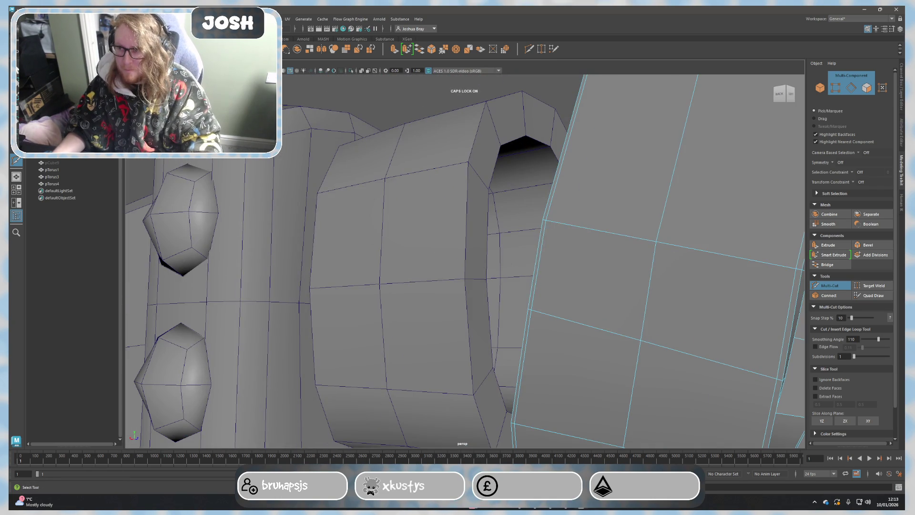
{"action": "key", "text": "q"}
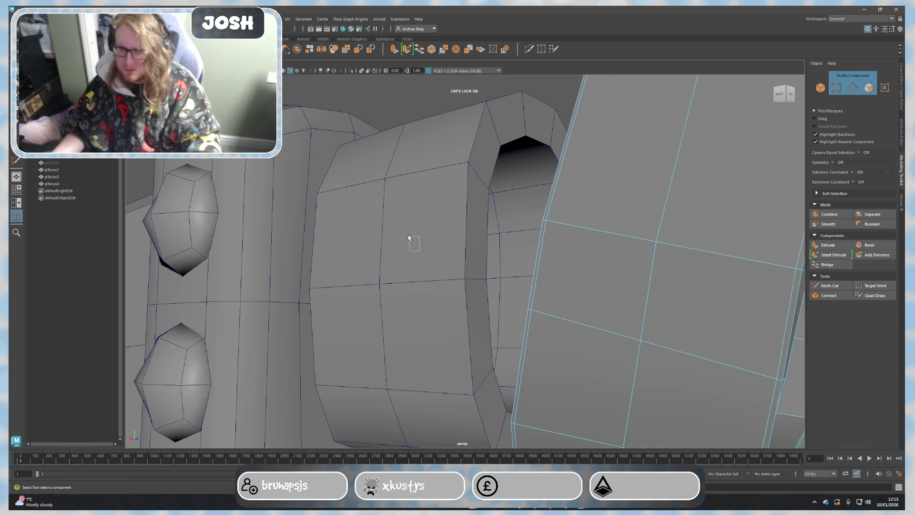
Step: Reactivate Multi-Cut and tumble around the meshes to an angled view of the bands
{"action": "scroll", "coordinate": [499, 287], "scroll_direction": "up", "scroll_amount": 3}
{"action": "scroll", "coordinate": [357, 227], "scroll_direction": "up", "scroll_amount": 3}
{"action": "scroll", "coordinate": [373, 189], "scroll_direction": "up", "scroll_amount": 3}
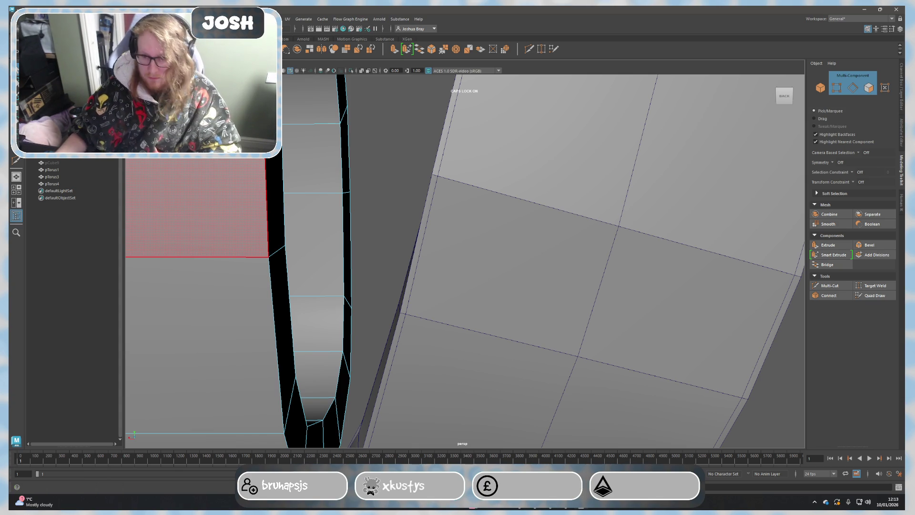
{"action": "scroll", "coordinate": [342, 199], "scroll_direction": "down", "scroll_amount": 4}
{"action": "scroll", "coordinate": [329, 191], "scroll_direction": "up", "scroll_amount": 4}
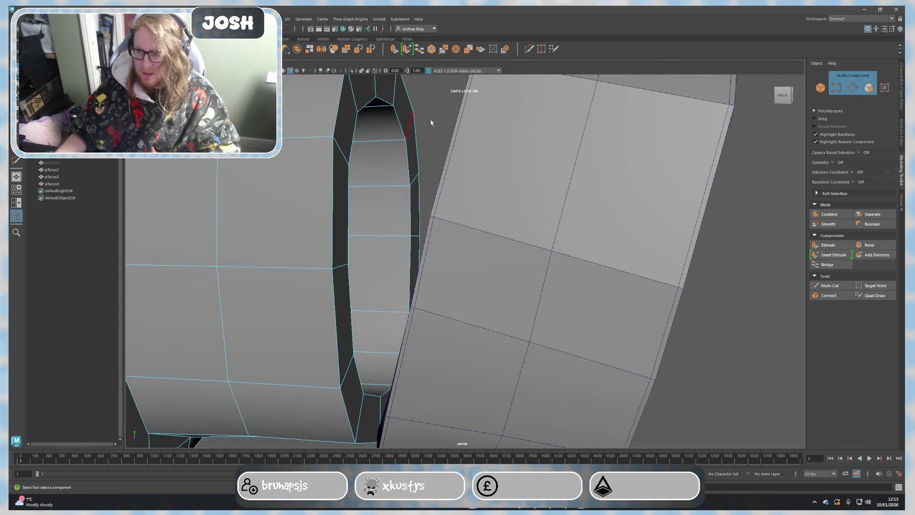
{"action": "left_click", "coordinate": [828, 286]}
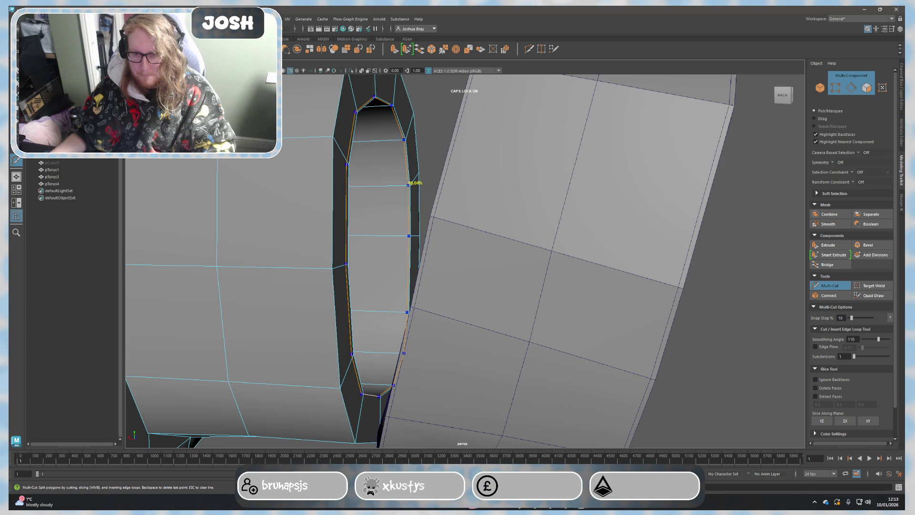
{"action": "left_click_drag", "start_coordinate": [316, 212], "coordinate": [390, 200], "text": "alt"}
{"action": "middle_click_drag", "start_coordinate": [390, 201], "coordinate": [384, 201], "text": "alt"}
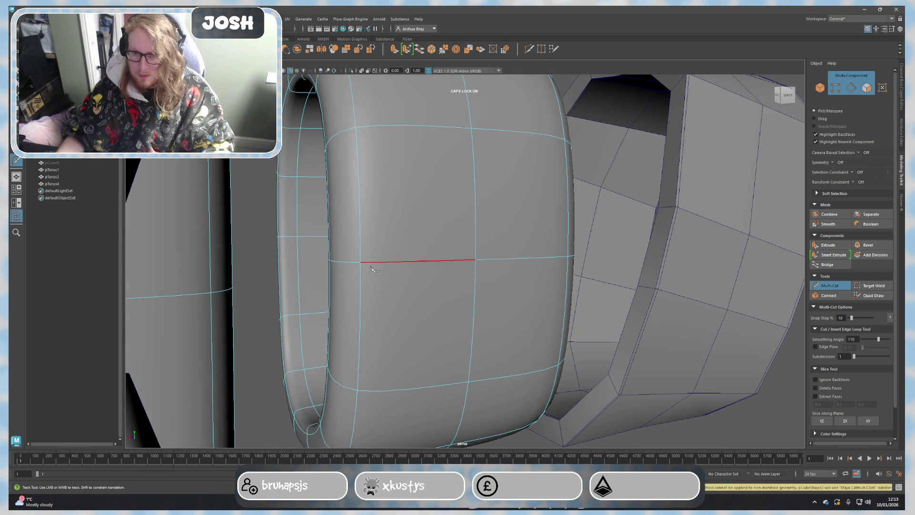
{"action": "mouse_move", "coordinate": [359, 262]}
{"action": "left_mouse_down", "text": "alt"}
{"action": "mouse_move", "coordinate": [403, 245]}
{"action": "mouse_move", "coordinate": [395, 278]}
{"action": "left_mouse_up", "text": "alt"}
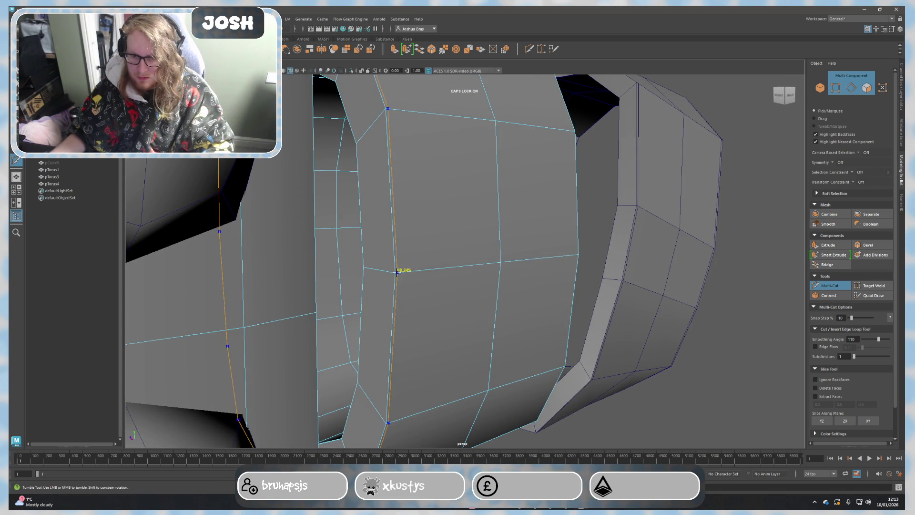
{"action": "left_click_drag", "start_coordinate": [499, 262], "coordinate": [496, 286], "text": "alt"}
{"action": "middle_click_drag", "start_coordinate": [496, 286], "coordinate": [477, 279], "text": "alt"}
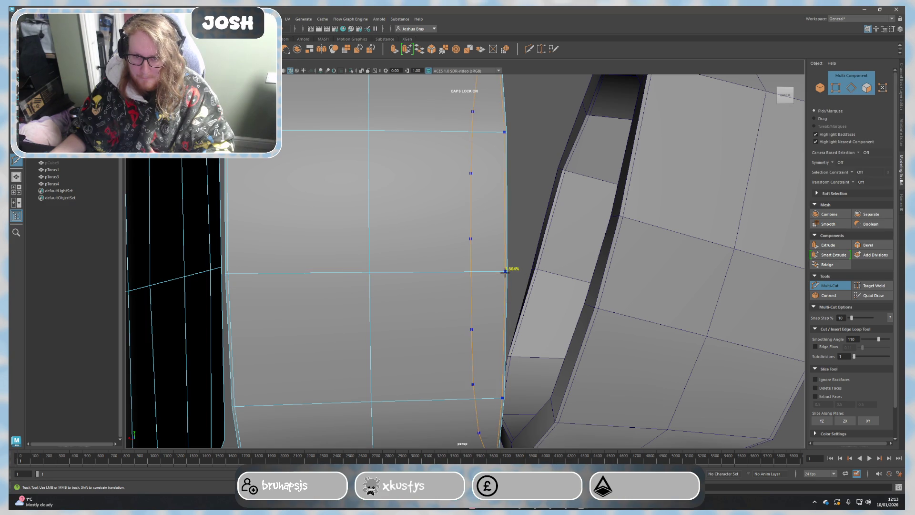
{"action": "right_click_drag", "start_coordinate": [505, 279], "coordinate": [463, 296], "text": "alt"}
{"action": "left_click_drag", "start_coordinate": [463, 295], "coordinate": [430, 292], "text": "alt"}
Step: Toggle the tori between faceted (1) and smooth preview (3), ending faceted, and orbit around them
{"action": "key", "text": "1"}
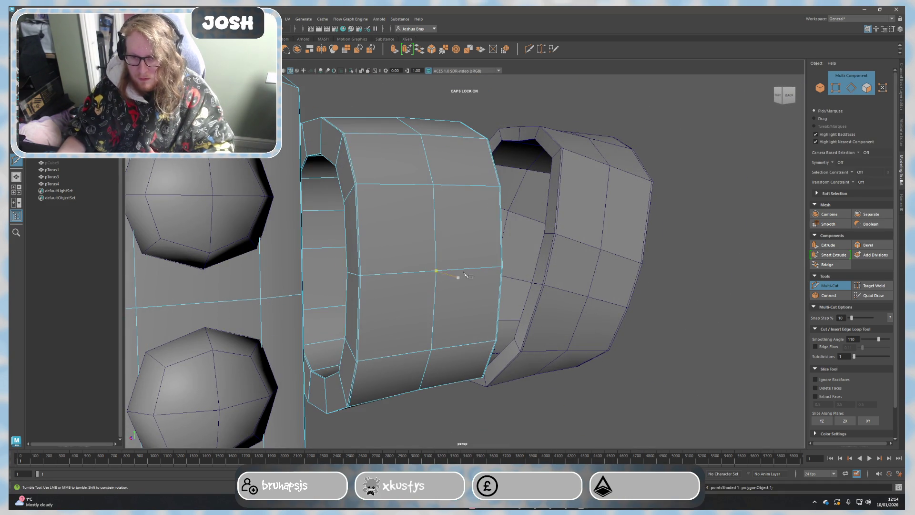
{"action": "key", "text": "3"}
{"action": "key", "text": "1"}
{"action": "left_click_drag", "start_coordinate": [523, 259], "coordinate": [576, 292], "text": "alt"}
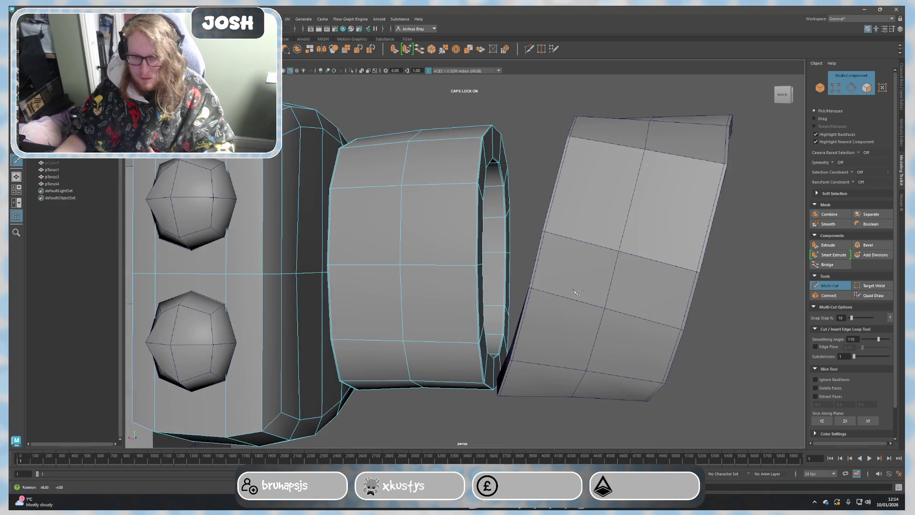
{"action": "mouse_move", "coordinate": [609, 265]}
{"action": "left_mouse_down", "text": "alt"}
{"action": "mouse_move", "coordinate": [629, 295]}
{"action": "mouse_move", "coordinate": [666, 299]}
{"action": "mouse_move", "coordinate": [650, 306]}
{"action": "mouse_move", "coordinate": [676, 322]}
{"action": "mouse_move", "coordinate": [453, 282]}
{"action": "left_mouse_up", "text": "alt"}
{"action": "scroll", "coordinate": [608, 314], "scroll_direction": "down", "scroll_amount": 3}
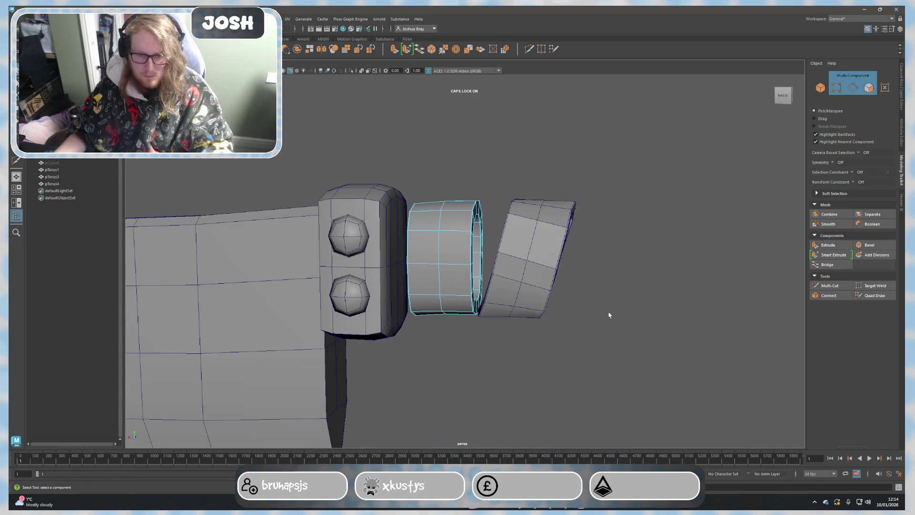
{"action": "left_click", "coordinate": [829, 223]}
{"action": "right_click_drag", "start_coordinate": [542, 258], "coordinate": [540, 240]}
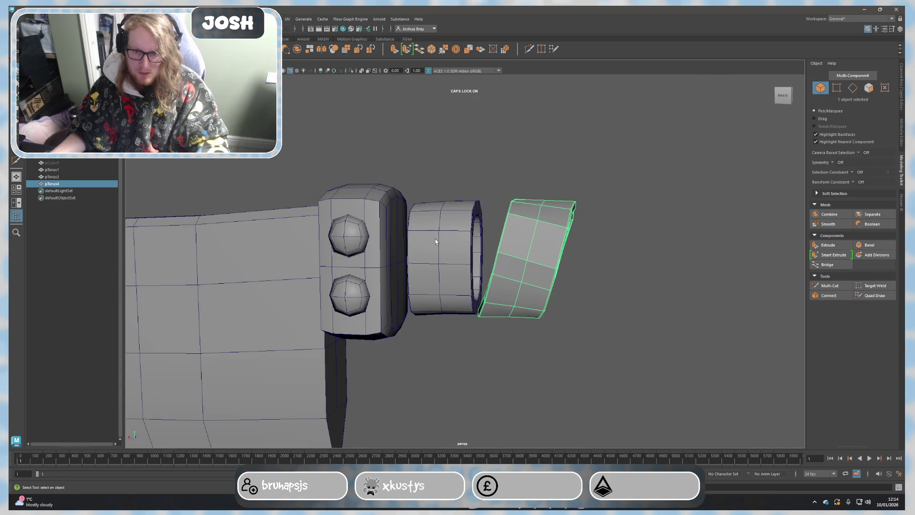
{"action": "left_click", "coordinate": [444, 257], "text": "shift"}
{"action": "left_click", "coordinate": [829, 223]}
{"action": "left_click", "coordinate": [618, 227]}
{"action": "mouse_move", "coordinate": [617, 229]}
{"action": "left_mouse_down", "text": "alt"}
{"action": "mouse_move", "coordinate": [611, 280]}
{"action": "mouse_move", "coordinate": [552, 282]}
{"action": "left_mouse_up", "text": "alt"}
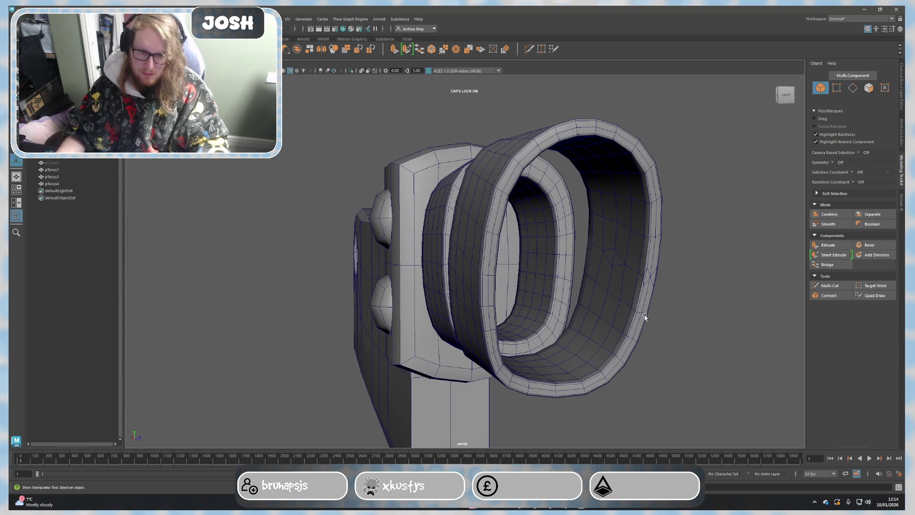
{"action": "key", "text": "ctrl+z"}
{"action": "key", "text": "ctrl+z"}
{"action": "left_click_drag", "start_coordinate": [700, 347], "coordinate": [576, 339], "text": "alt"}
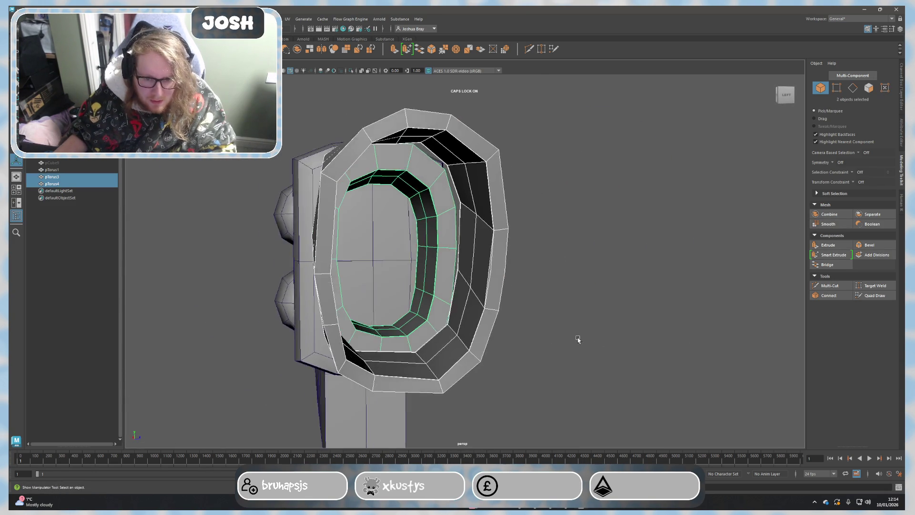
{"action": "scroll", "coordinate": [586, 334], "scroll_direction": "up", "scroll_amount": 5}
{"action": "key", "text": "ctrl+z"}
{"action": "mouse_move", "coordinate": [591, 293]}
{"action": "right_mouse_down"}
{"action": "mouse_move", "coordinate": [587, 314]}
{"action": "mouse_move", "coordinate": [565, 303]}
{"action": "right_mouse_up"}
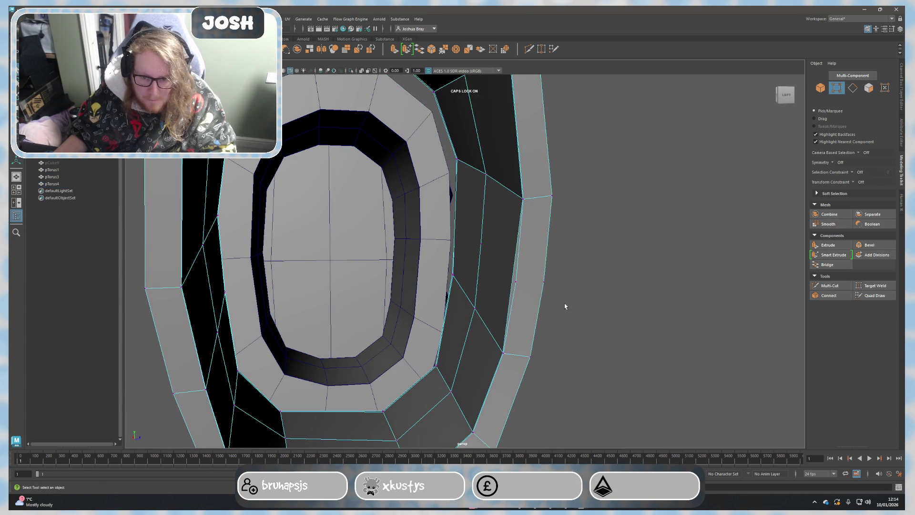
{"action": "mouse_move", "coordinate": [558, 307]}
{"action": "left_mouse_down", "text": "alt"}
{"action": "mouse_move", "coordinate": [560, 321]}
{"action": "mouse_move", "coordinate": [429, 286]}
{"action": "left_mouse_up", "text": "alt"}
{"action": "left_click_drag", "start_coordinate": [242, 216], "coordinate": [531, 316]}
{"action": "left_click", "coordinate": [345, 302]}
{"action": "mouse_move", "coordinate": [345, 324]}
{"action": "left_mouse_down", "text": "alt"}
{"action": "mouse_move", "coordinate": [420, 324]}
{"action": "mouse_move", "coordinate": [330, 330]}
{"action": "mouse_move", "coordinate": [470, 332]}
{"action": "left_mouse_up", "text": "alt"}
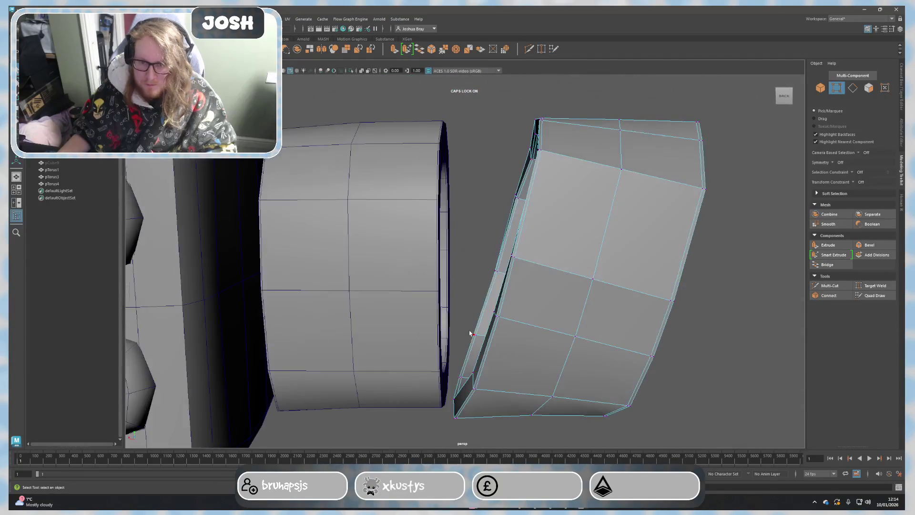
Step: Smooth the middle ring and the front ring, then clear the selection
{"action": "left_click", "coordinate": [409, 296]}
{"action": "left_click", "coordinate": [828, 223]}
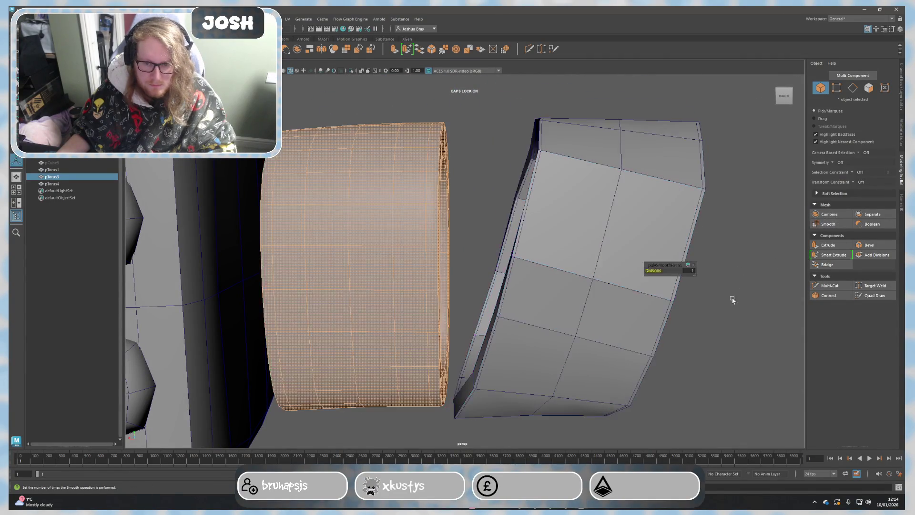
{"action": "left_click", "coordinate": [655, 318]}
{"action": "left_click", "coordinate": [829, 223]}
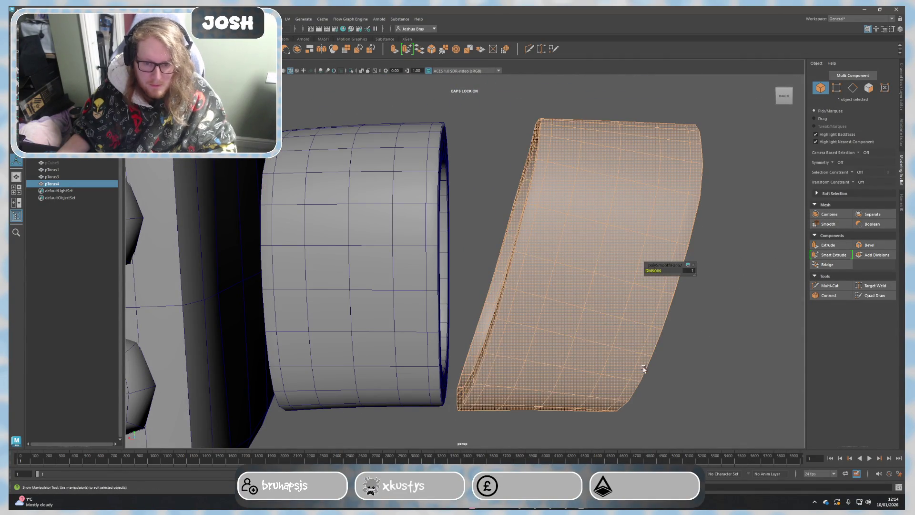
{"action": "left_click", "coordinate": [734, 370]}
Step: Return the front ring to its low-poly display with the 1 key
{"action": "scroll", "coordinate": [737, 371], "scroll_direction": "down", "scroll_amount": 5}
{"action": "mouse_move", "coordinate": [679, 353]}
{"action": "left_mouse_down", "text": "alt"}
{"action": "mouse_move", "coordinate": [605, 329]}
{"action": "mouse_move", "coordinate": [646, 341]}
{"action": "mouse_move", "coordinate": [548, 329]}
{"action": "mouse_move", "coordinate": [485, 341]}
{"action": "left_mouse_up", "text": "alt"}
{"action": "scroll", "coordinate": [485, 341], "scroll_direction": "up", "scroll_amount": 2}
{"action": "left_click", "coordinate": [471, 315]}
{"action": "key", "text": "1"}
Step: In Face mode, select the 14-face loop lining the inside of the middle ring
{"action": "mouse_move", "coordinate": [479, 337]}
{"action": "left_mouse_down", "text": "alt"}
{"action": "mouse_move", "coordinate": [573, 305]}
{"action": "mouse_move", "coordinate": [647, 265]}
{"action": "left_mouse_up", "text": "alt"}
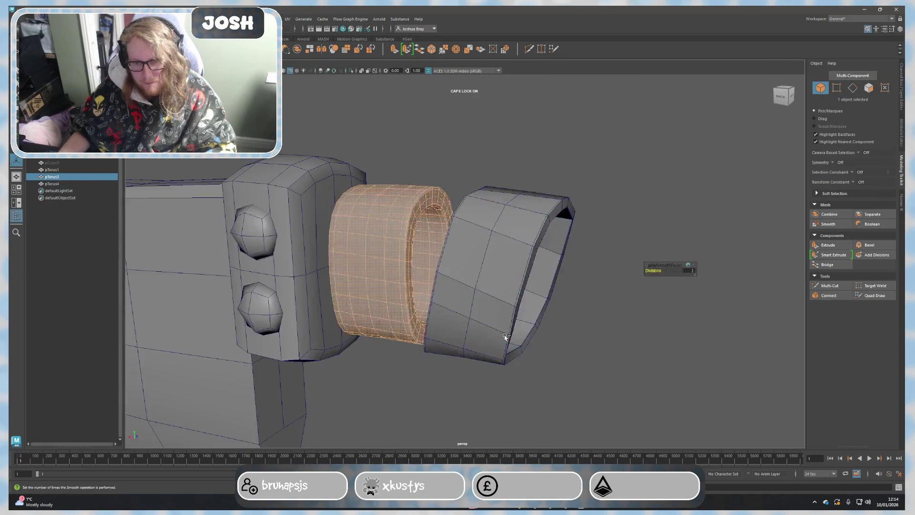
{"action": "key", "text": "F10"}
{"action": "scroll", "coordinate": [449, 289], "scroll_direction": "up", "scroll_amount": 1}
{"action": "left_click_drag", "start_coordinate": [448, 288], "coordinate": [490, 266], "text": "alt"}
{"action": "right_click_drag", "start_coordinate": [490, 266], "coordinate": [491, 286]}
{"action": "left_click", "coordinate": [508, 292]}
{"action": "double_click", "coordinate": [506, 257], "text": "shift"}
{"action": "left_click_drag", "start_coordinate": [506, 258], "coordinate": [524, 276], "text": "alt"}
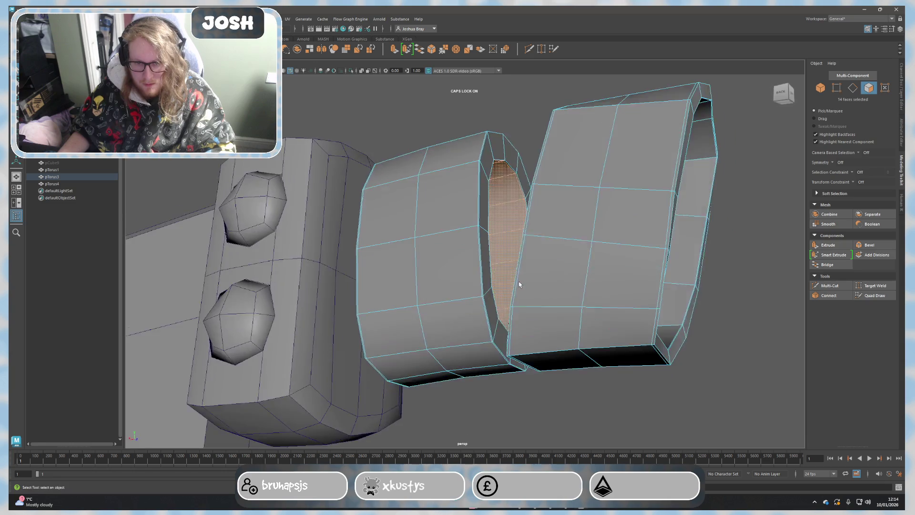
Step: Add three more inner face loops of the middle ring and scale them outward
{"action": "scroll", "coordinate": [524, 276], "scroll_direction": "up", "scroll_amount": 5}
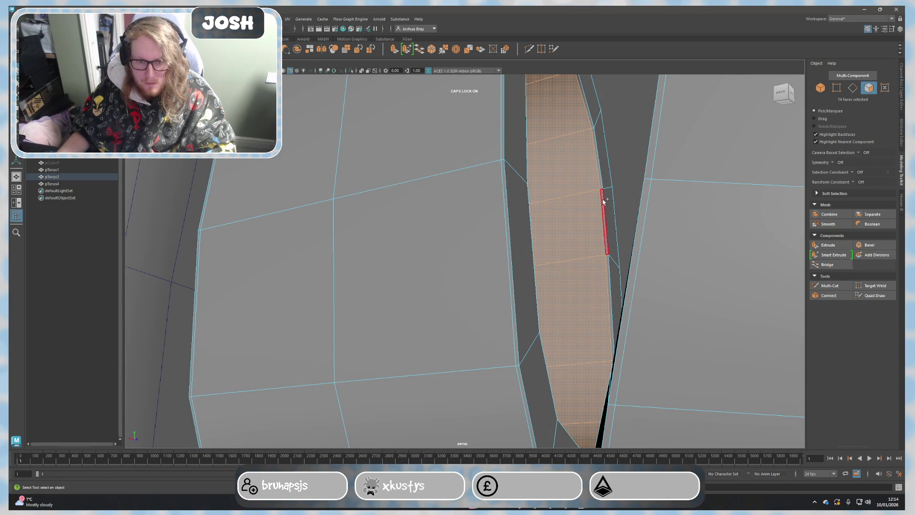
{"action": "double_click", "coordinate": [537, 228], "text": "shift"}
{"action": "mouse_move", "coordinate": [537, 228]}
{"action": "left_mouse_down", "text": "alt"}
{"action": "mouse_move", "coordinate": [592, 248]}
{"action": "mouse_move", "coordinate": [512, 281]}
{"action": "mouse_move", "coordinate": [373, 238]}
{"action": "left_mouse_up", "text": "alt"}
{"action": "double_click", "coordinate": [374, 239], "text": "shift"}
{"action": "double_click", "coordinate": [239, 179], "text": "shift"}
{"action": "mouse_move", "coordinate": [239, 179]}
{"action": "left_mouse_down", "text": "alt"}
{"action": "mouse_move", "coordinate": [648, 303]}
{"action": "mouse_move", "coordinate": [680, 320]}
{"action": "mouse_move", "coordinate": [544, 311]}
{"action": "left_mouse_up", "text": "alt"}
{"action": "key", "text": "r"}
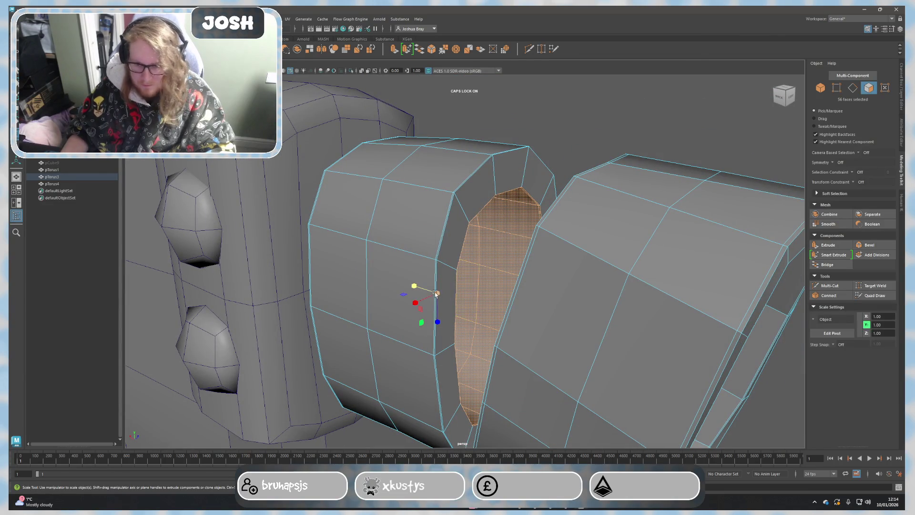
{"action": "mouse_move", "coordinate": [418, 304]}
{"action": "left_mouse_down"}
{"action": "mouse_move", "coordinate": [410, 302]}
{"action": "mouse_move", "coordinate": [438, 326]}
{"action": "left_mouse_up"}
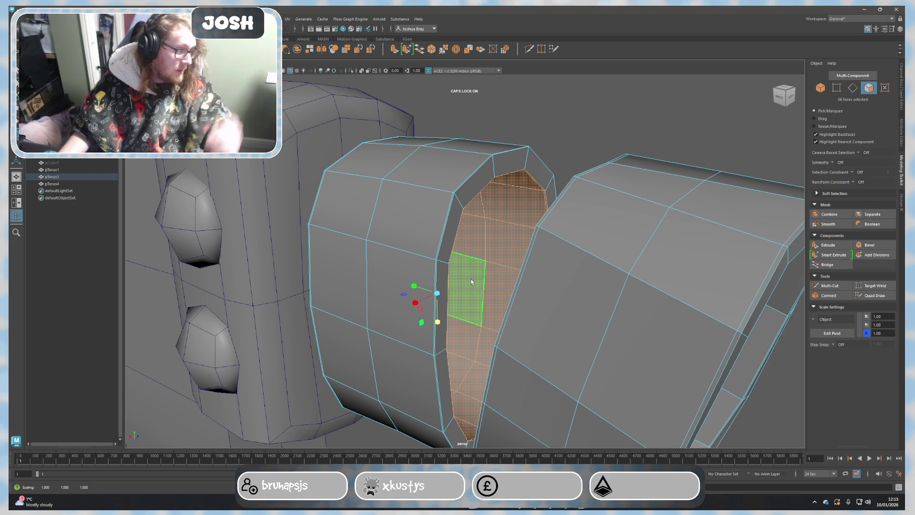
Step: Back in Object Mode, select both ring bands and apply Mesh > Smooth
{"action": "right_click_drag", "start_coordinate": [432, 219], "coordinate": [422, 202]}
{"action": "scroll", "coordinate": [494, 256], "scroll_direction": "down", "scroll_amount": 3}
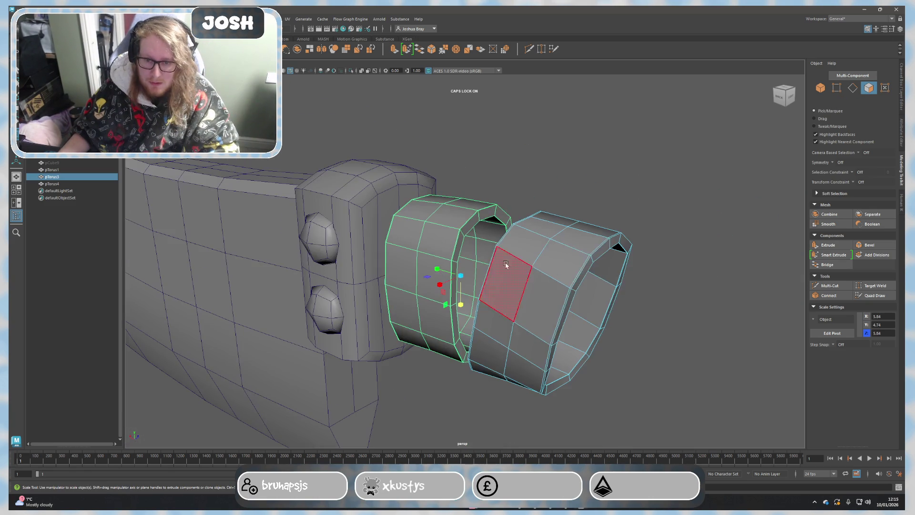
{"action": "left_click", "coordinate": [595, 286]}
{"action": "left_click_drag", "start_coordinate": [679, 322], "coordinate": [646, 310], "text": "alt"}
{"action": "mouse_move", "coordinate": [620, 267]}
{"action": "right_mouse_down"}
{"action": "mouse_move", "coordinate": [650, 260]}
{"action": "mouse_move", "coordinate": [639, 259]}
{"action": "right_mouse_up"}
{"action": "left_click_drag", "start_coordinate": [639, 259], "coordinate": [591, 259], "text": "alt"}
{"action": "scroll", "coordinate": [590, 259], "scroll_direction": "up", "scroll_amount": 3}
{"action": "left_click", "coordinate": [554, 253]}
{"action": "left_click", "coordinate": [458, 235], "text": "shift"}
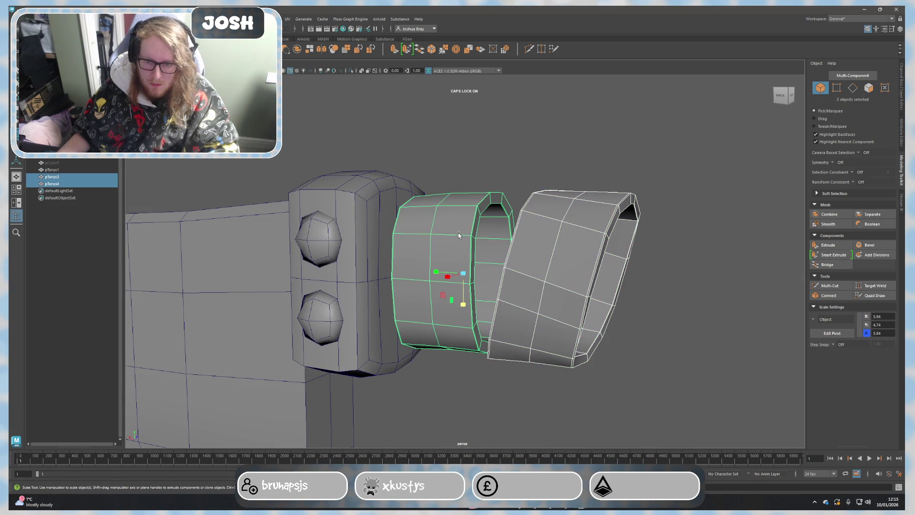
{"action": "left_click", "coordinate": [835, 224]}
Step: Clear the selection and orbit to inspect the smoothed rings
{"action": "left_click", "coordinate": [675, 346]}
{"action": "left_click_drag", "start_coordinate": [675, 346], "coordinate": [664, 340], "text": "alt"}
{"action": "mouse_move", "coordinate": [633, 304]}
{"action": "left_mouse_down", "text": "alt"}
{"action": "mouse_move", "coordinate": [666, 301]}
{"action": "mouse_move", "coordinate": [609, 280]}
{"action": "mouse_move", "coordinate": [564, 284]}
{"action": "mouse_move", "coordinate": [592, 284]}
{"action": "left_mouse_up", "text": "alt"}
{"action": "scroll", "coordinate": [539, 268], "scroll_direction": "up", "scroll_amount": 5}
{"action": "right_click_drag", "start_coordinate": [591, 285], "coordinate": [600, 260]}
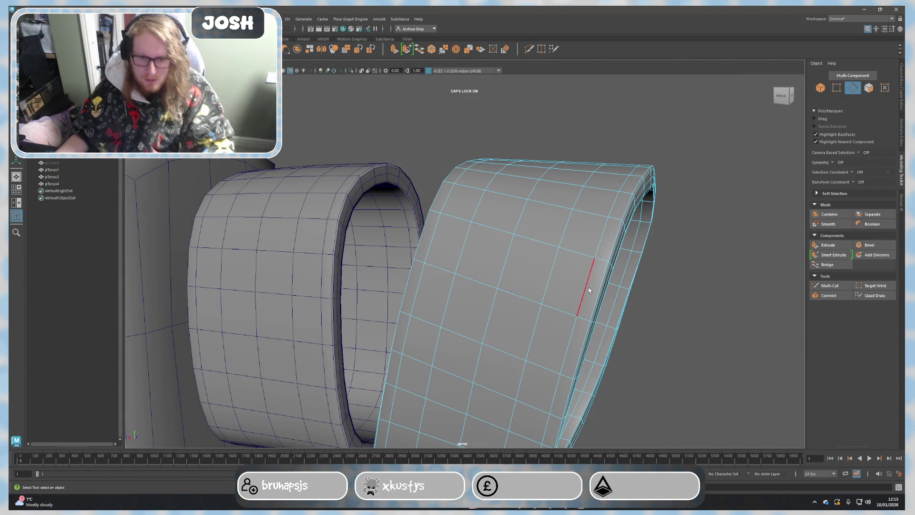
Step: Select several edge loops across the front ring's width and delete them
{"action": "left_click", "coordinate": [587, 285]}
{"action": "double_click", "coordinate": [570, 294]}
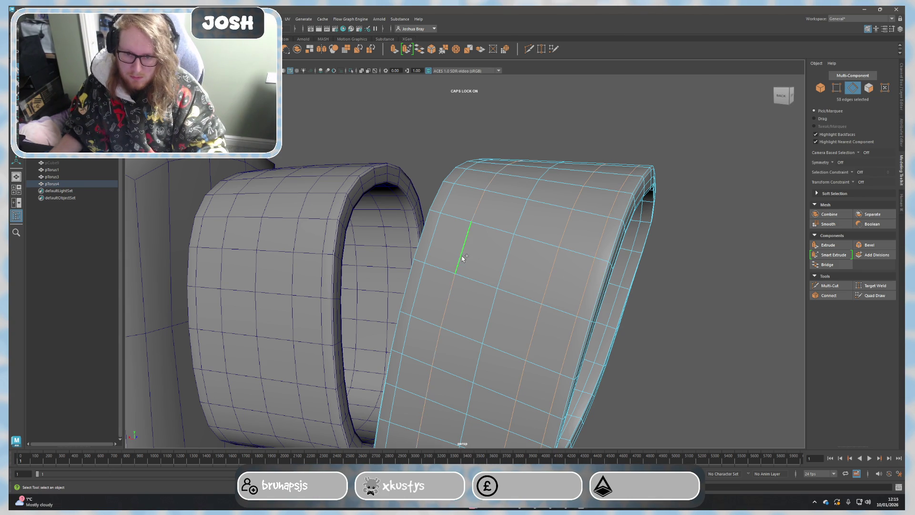
{"action": "double_click", "coordinate": [429, 245], "text": "shift"}
{"action": "left_click_drag", "start_coordinate": [428, 244], "coordinate": [522, 291], "text": "alt"}
{"action": "mouse_move", "coordinate": [478, 352]}
{"action": "left_mouse_down", "text": "alt"}
{"action": "mouse_move", "coordinate": [439, 367]}
{"action": "mouse_move", "coordinate": [474, 344]}
{"action": "mouse_move", "coordinate": [485, 321]}
{"action": "mouse_move", "coordinate": [373, 381]}
{"action": "mouse_move", "coordinate": [398, 367]}
{"action": "left_mouse_up", "text": "alt"}
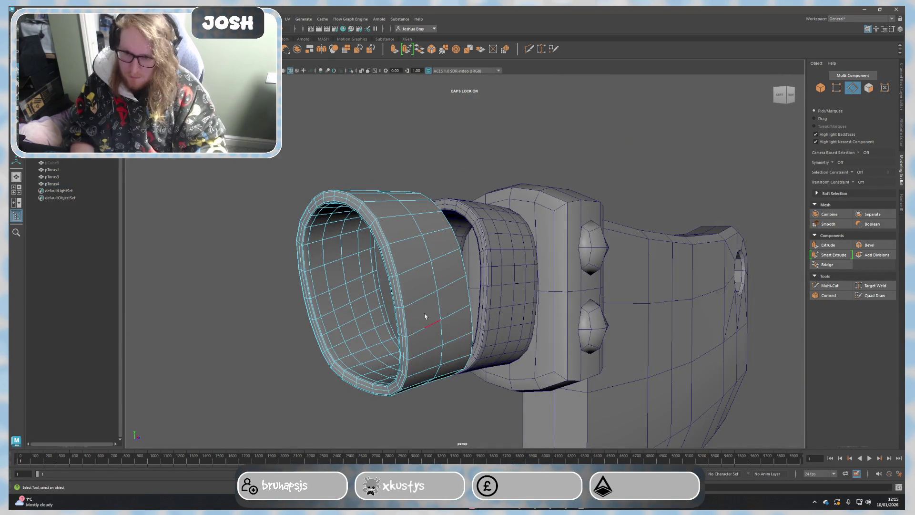
{"action": "scroll", "coordinate": [368, 281], "scroll_direction": "up", "scroll_amount": 5}
{"action": "double_click", "coordinate": [342, 259]}
{"action": "mouse_move", "coordinate": [342, 260]}
{"action": "left_mouse_down", "text": "alt"}
{"action": "mouse_move", "coordinate": [405, 287]}
{"action": "mouse_move", "coordinate": [420, 267]}
{"action": "left_mouse_up", "text": "alt"}
{"action": "mouse_move", "coordinate": [423, 236]}
{"action": "left_mouse_down", "text": "alt"}
{"action": "mouse_move", "coordinate": [525, 252]}
{"action": "mouse_move", "coordinate": [540, 265]}
{"action": "left_mouse_up", "text": "alt"}
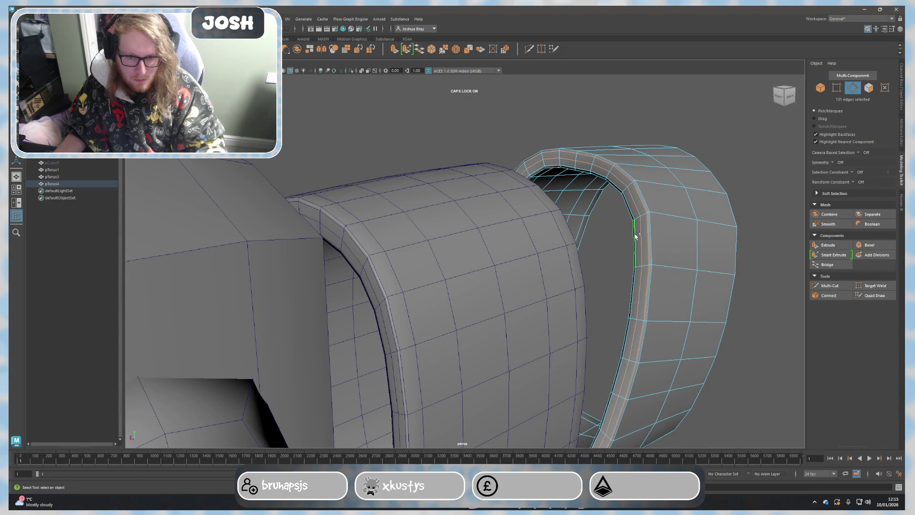
{"action": "double_click", "coordinate": [624, 262], "text": "ctrl"}
{"action": "double_click", "coordinate": [638, 218], "text": "shift"}
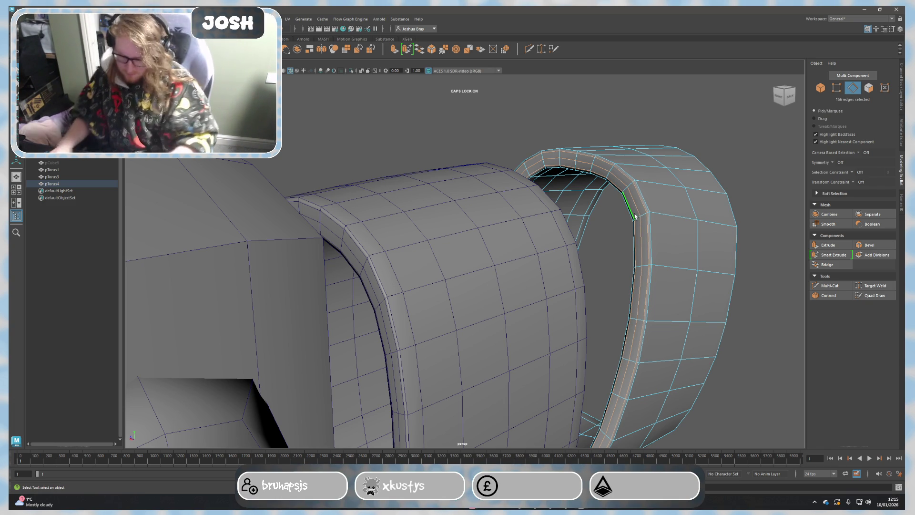
{"action": "key", "text": "Delete"}
Step: Select an edge on the front ring and convert the selection to vertices
{"action": "mouse_move", "coordinate": [635, 216]}
{"action": "left_mouse_down", "text": "alt"}
{"action": "mouse_move", "coordinate": [589, 310]}
{"action": "mouse_move", "coordinate": [462, 301]}
{"action": "left_mouse_up", "text": "alt"}
{"action": "left_click", "coordinate": [408, 308]}
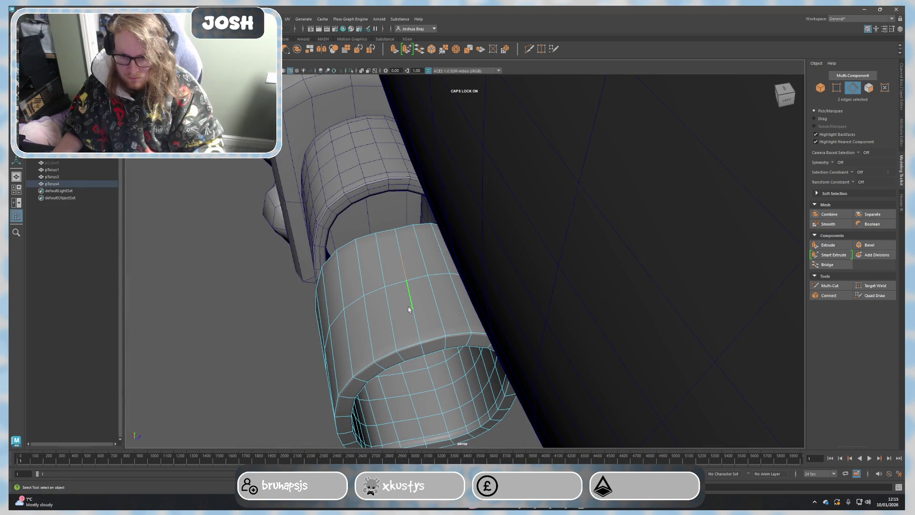
{"action": "right_click_drag", "start_coordinate": [413, 318], "coordinate": [410, 272]}
Step: Select the edge loops around the front ring band pTorus4, dropping one stray edge
{"action": "key", "text": "f"}
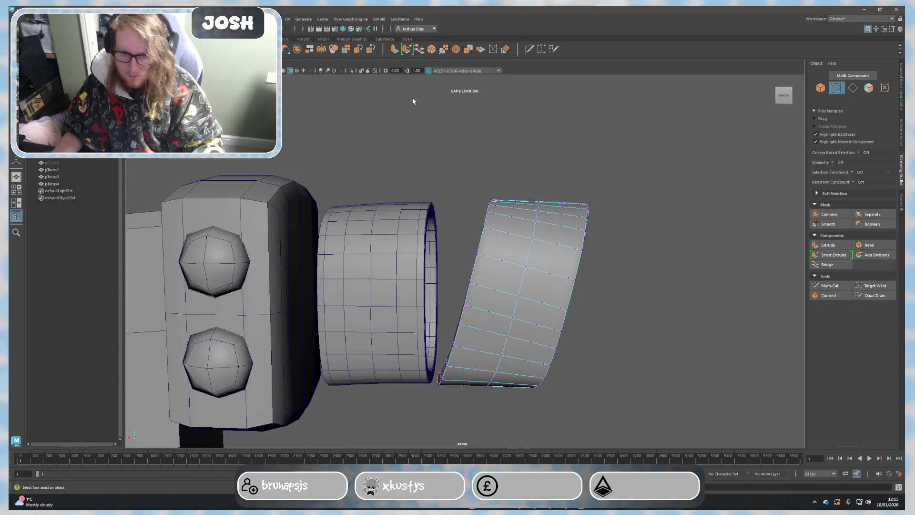
{"action": "left_click", "coordinate": [629, 344]}
{"action": "scroll", "coordinate": [649, 299], "scroll_direction": "up", "scroll_amount": 3}
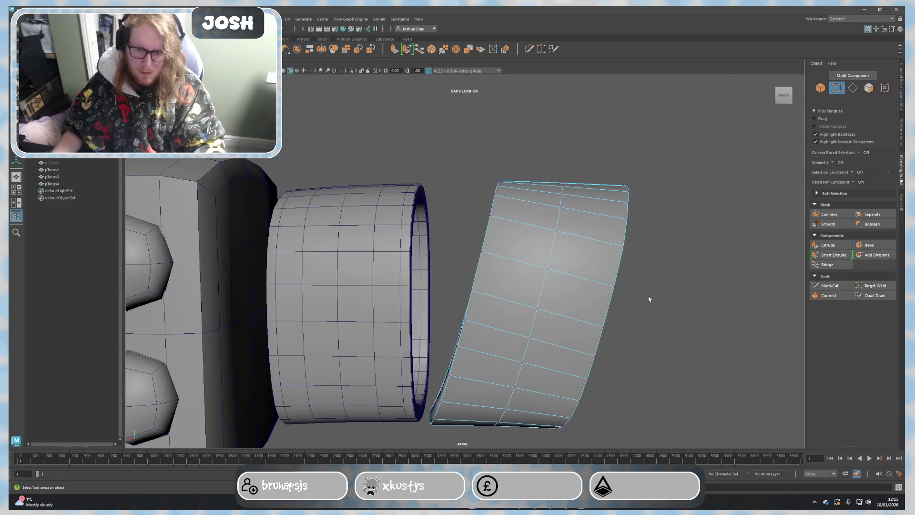
{"action": "mouse_move", "coordinate": [647, 290]}
{"action": "left_mouse_down", "text": "alt"}
{"action": "mouse_move", "coordinate": [603, 307]}
{"action": "mouse_move", "coordinate": [474, 293]}
{"action": "mouse_move", "coordinate": [482, 329]}
{"action": "mouse_move", "coordinate": [451, 323]}
{"action": "mouse_move", "coordinate": [473, 423]}
{"action": "left_mouse_up", "text": "alt"}
{"action": "double_click", "coordinate": [476, 301]}
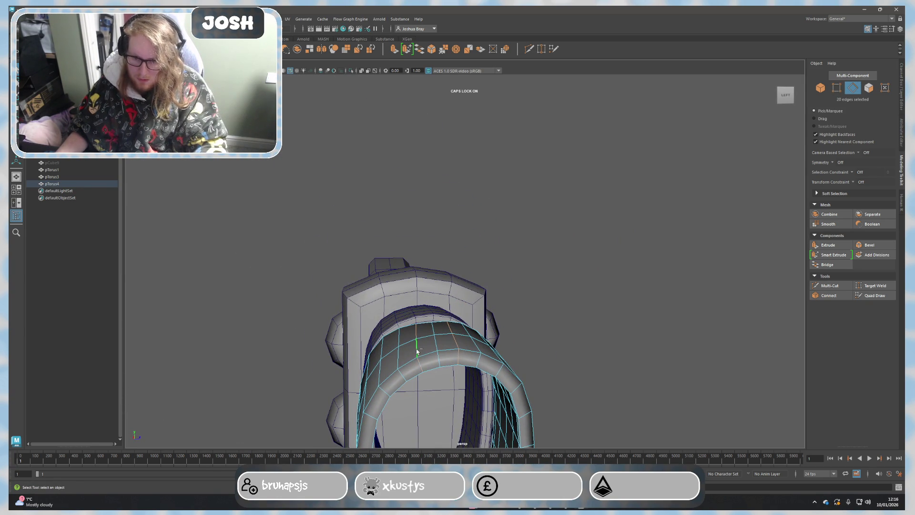
{"action": "left_click_drag", "start_coordinate": [391, 373], "coordinate": [363, 280], "text": "alt"}
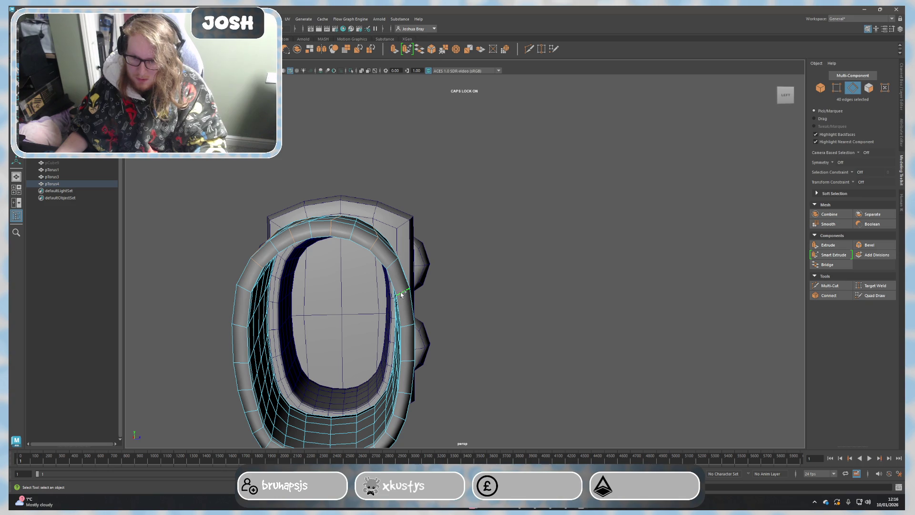
{"action": "mouse_move", "coordinate": [475, 378]}
{"action": "left_mouse_down", "text": "alt"}
{"action": "mouse_move", "coordinate": [487, 358]}
{"action": "mouse_move", "coordinate": [444, 338]}
{"action": "left_mouse_up", "text": "alt"}
{"action": "left_click", "coordinate": [400, 309], "text": "ctrl"}
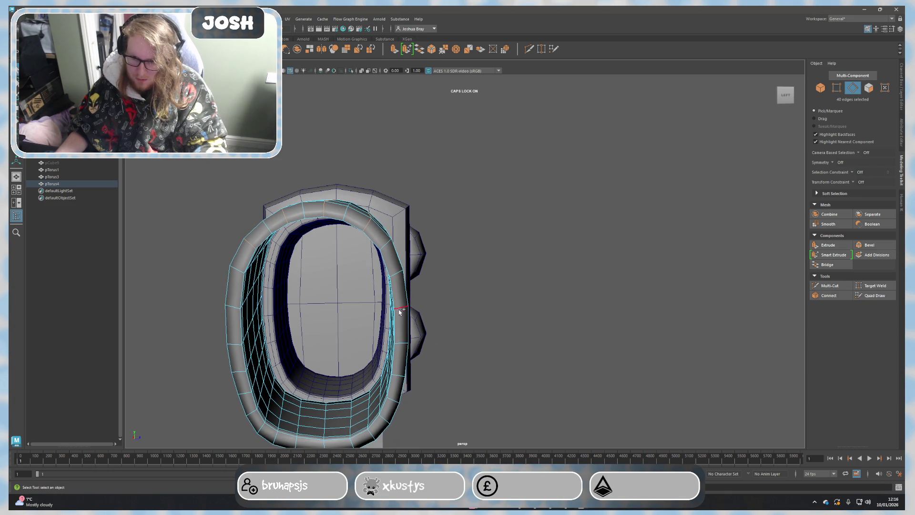
{"action": "scroll", "coordinate": [400, 317], "scroll_direction": "up", "scroll_amount": 5}
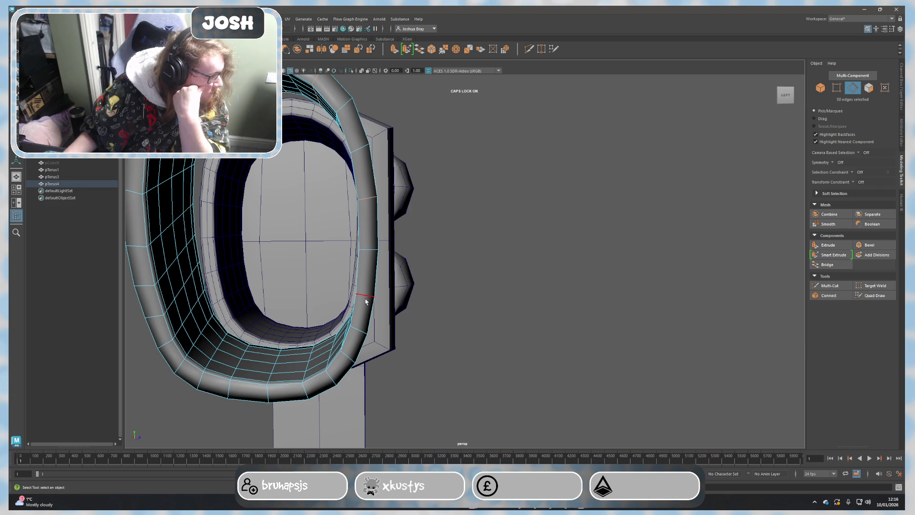
{"action": "scroll", "coordinate": [468, 358], "scroll_direction": "down", "scroll_amount": 3}
{"action": "mouse_move", "coordinate": [468, 357]}
{"action": "left_mouse_down", "text": "alt"}
{"action": "mouse_move", "coordinate": [436, 327]}
{"action": "mouse_move", "coordinate": [474, 364]}
{"action": "mouse_move", "coordinate": [482, 348]}
{"action": "left_mouse_up", "text": "alt"}
{"action": "middle_click_drag", "start_coordinate": [481, 348], "coordinate": [491, 348], "text": "alt"}
{"action": "mouse_move", "coordinate": [490, 348]}
{"action": "left_mouse_down", "text": "alt"}
{"action": "mouse_move", "coordinate": [513, 350]}
{"action": "mouse_move", "coordinate": [402, 334]}
{"action": "left_mouse_up", "text": "alt"}
{"action": "scroll", "coordinate": [402, 334], "scroll_direction": "up", "scroll_amount": 3}
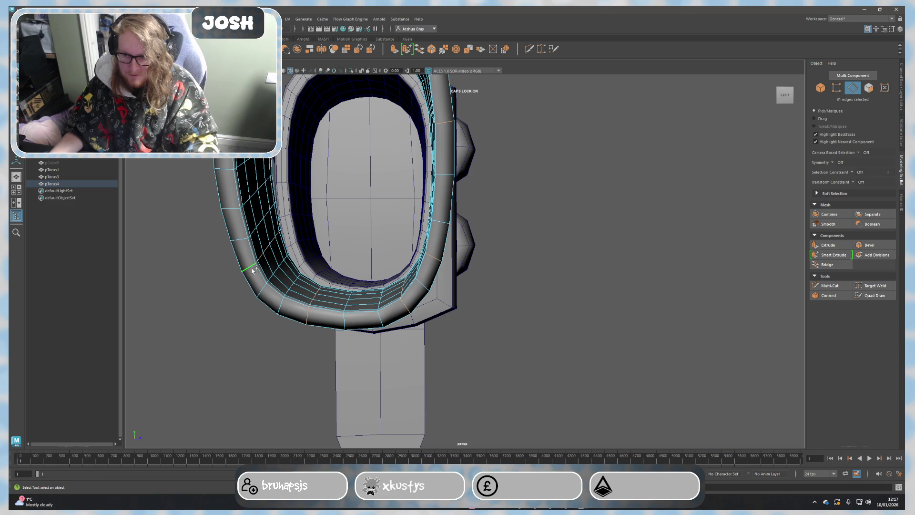
{"action": "scroll", "coordinate": [229, 212], "scroll_direction": "down", "scroll_amount": 5}
{"action": "mouse_move", "coordinate": [299, 272]}
{"action": "left_mouse_down", "text": "alt"}
{"action": "mouse_move", "coordinate": [415, 205]}
{"action": "mouse_move", "coordinate": [637, 247]}
{"action": "mouse_move", "coordinate": [598, 243]}
{"action": "mouse_move", "coordinate": [568, 266]}
{"action": "mouse_move", "coordinate": [589, 264]}
{"action": "left_mouse_up", "text": "alt"}
{"action": "left_click", "coordinate": [420, 203]}
{"action": "right_click_drag", "start_coordinate": [588, 264], "coordinate": [566, 262]}
{"action": "mouse_move", "coordinate": [566, 262]}
{"action": "left_mouse_down", "text": "alt"}
{"action": "mouse_move", "coordinate": [351, 166]}
{"action": "mouse_move", "coordinate": [643, 416]}
{"action": "mouse_move", "coordinate": [629, 333]}
{"action": "mouse_move", "coordinate": [603, 348]}
{"action": "mouse_move", "coordinate": [556, 324]}
{"action": "mouse_move", "coordinate": [488, 337]}
{"action": "mouse_move", "coordinate": [594, 320]}
{"action": "mouse_move", "coordinate": [576, 266]}
{"action": "mouse_move", "coordinate": [491, 260]}
{"action": "left_mouse_up", "text": "alt"}
{"action": "left_click", "coordinate": [644, 416]}
{"action": "right_click_drag", "start_coordinate": [491, 259], "coordinate": [491, 241]}
{"action": "mouse_move", "coordinate": [491, 241]}
{"action": "left_mouse_down", "text": "alt"}
{"action": "mouse_move", "coordinate": [550, 267]}
{"action": "mouse_move", "coordinate": [548, 248]}
{"action": "left_mouse_up", "text": "alt"}
{"action": "double_click", "coordinate": [524, 228]}
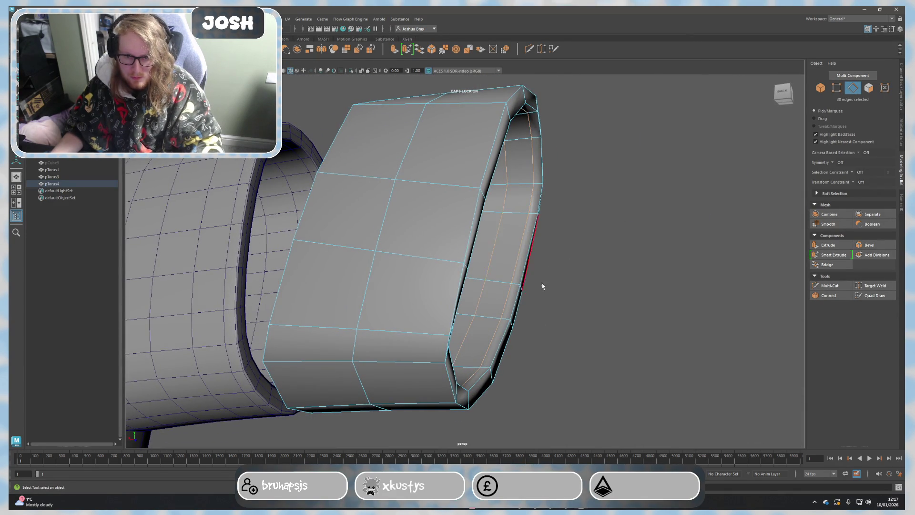
{"action": "left_click_drag", "start_coordinate": [545, 281], "coordinate": [448, 291], "text": "alt"}
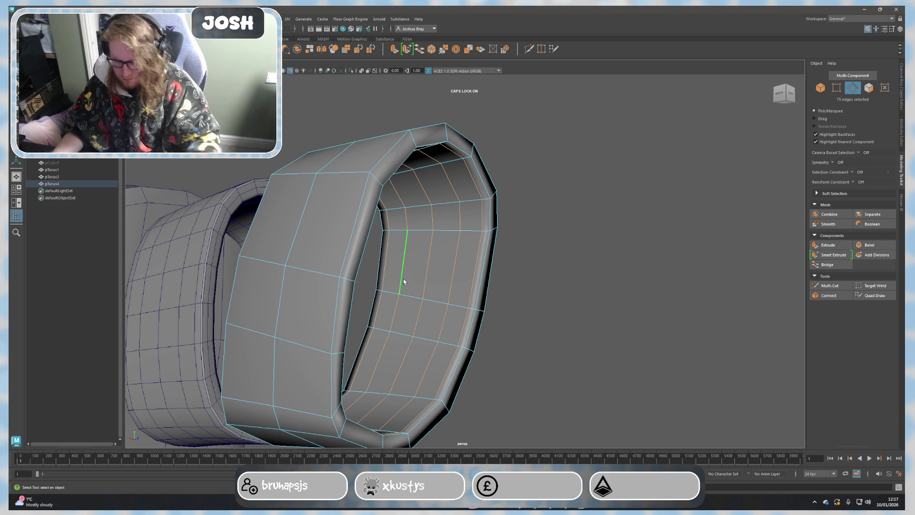
Step: Delete the front ring's selected inner edge loops and check its remaining vertices
{"action": "key", "text": "Delete"}
{"action": "left_click_drag", "start_coordinate": [403, 279], "coordinate": [567, 294], "text": "alt"}
{"action": "right_click_drag", "start_coordinate": [567, 294], "coordinate": [539, 289]}
{"action": "left_click_drag", "start_coordinate": [253, 116], "coordinate": [595, 460]}
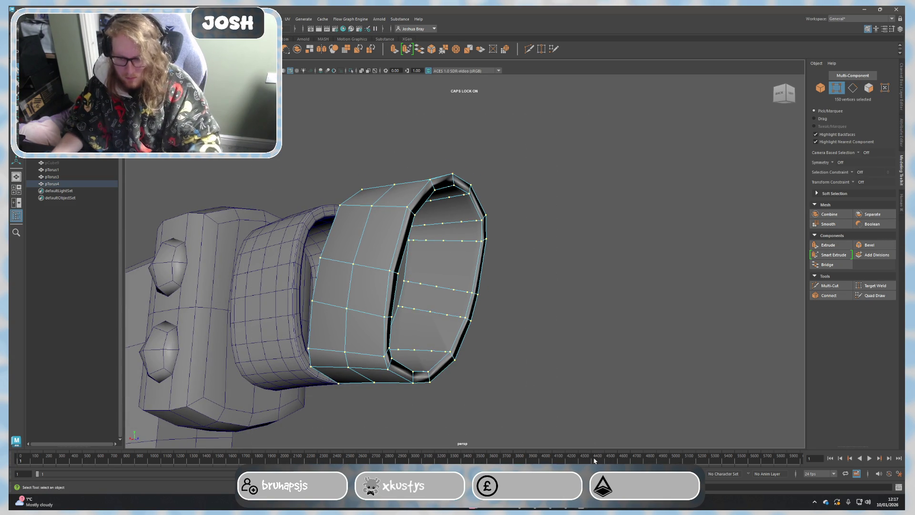
{"action": "key", "text": "F8"}
{"action": "left_click_drag", "start_coordinate": [544, 388], "coordinate": [464, 402], "text": "alt"}
{"action": "left_click", "coordinate": [438, 287]}
{"action": "left_click_drag", "start_coordinate": [437, 287], "coordinate": [496, 294], "text": "alt"}
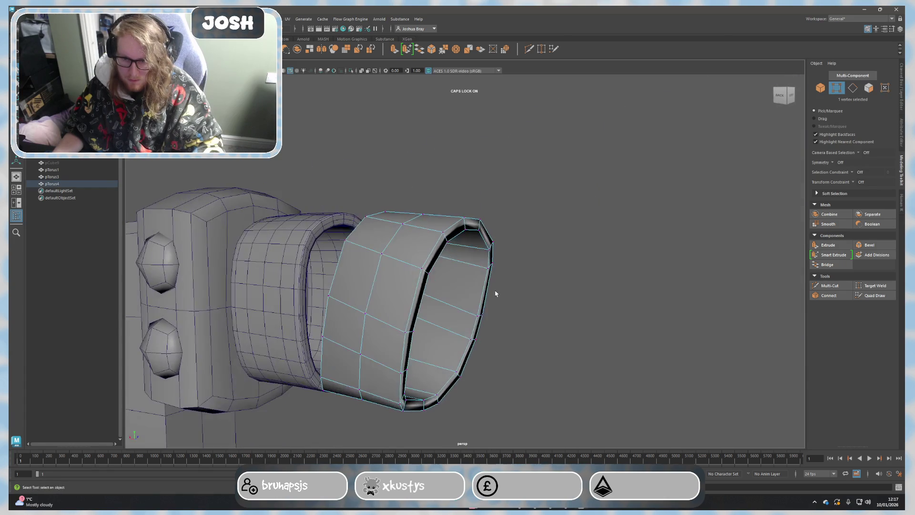
Step: Replace the original front ring with its duplicate pTorus5, deleting the original
{"action": "key", "text": "w"}
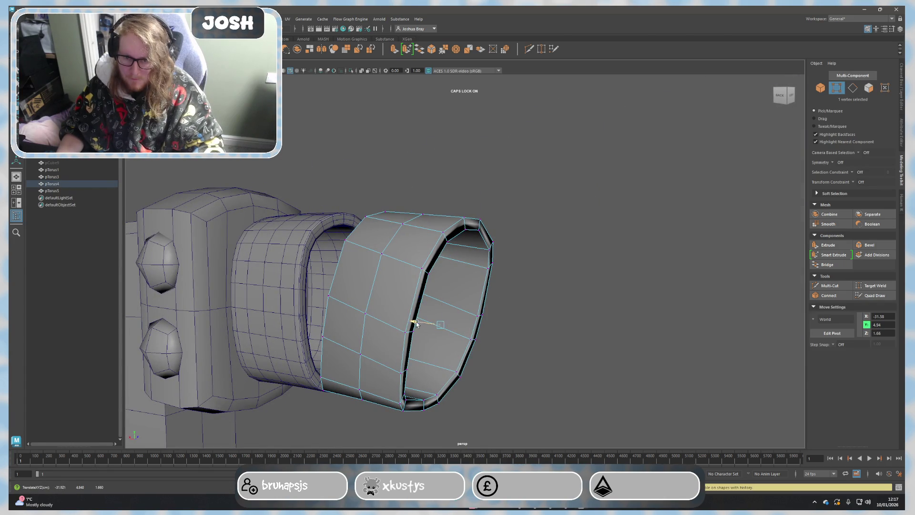
{"action": "mouse_move", "coordinate": [477, 325]}
{"action": "right_mouse_down"}
{"action": "mouse_move", "coordinate": [573, 283]}
{"action": "mouse_move", "coordinate": [515, 280]}
{"action": "mouse_move", "coordinate": [579, 258]}
{"action": "right_mouse_up"}
{"action": "right_click_drag", "start_coordinate": [429, 280], "coordinate": [537, 279]}
{"action": "left_click", "coordinate": [529, 279]}
{"action": "left_click", "coordinate": [476, 281]}
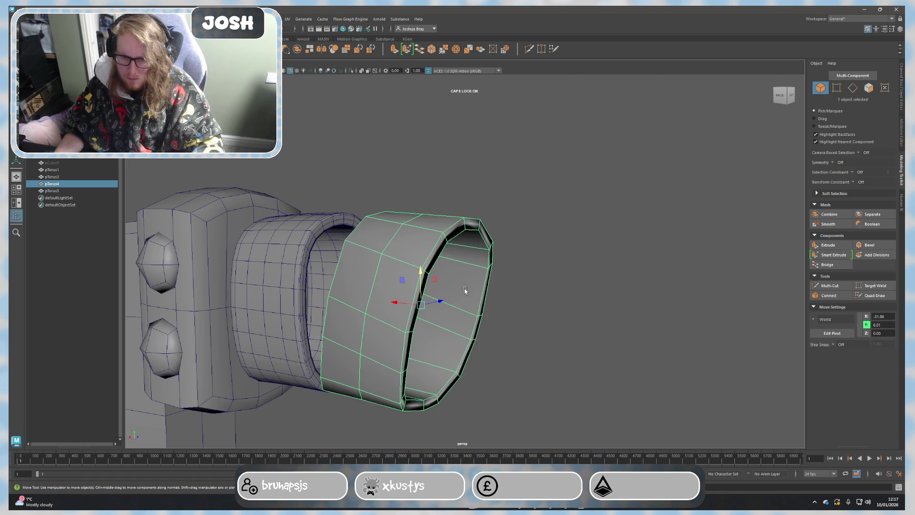
{"action": "mouse_move", "coordinate": [415, 303]}
{"action": "left_mouse_down"}
{"action": "mouse_move", "coordinate": [542, 317]}
{"action": "mouse_move", "coordinate": [596, 344]}
{"action": "mouse_move", "coordinate": [535, 319]}
{"action": "mouse_move", "coordinate": [521, 349]}
{"action": "left_mouse_up"}
{"action": "key", "text": "Delete"}
{"action": "left_click", "coordinate": [476, 306]}
{"action": "mouse_move", "coordinate": [400, 271]}
{"action": "left_mouse_down", "text": "alt"}
{"action": "mouse_move", "coordinate": [482, 333]}
{"action": "mouse_move", "coordinate": [442, 334]}
{"action": "mouse_move", "coordinate": [526, 326]}
{"action": "left_mouse_up", "text": "alt"}
{"action": "scroll", "coordinate": [458, 337], "scroll_direction": "up", "scroll_amount": 5}
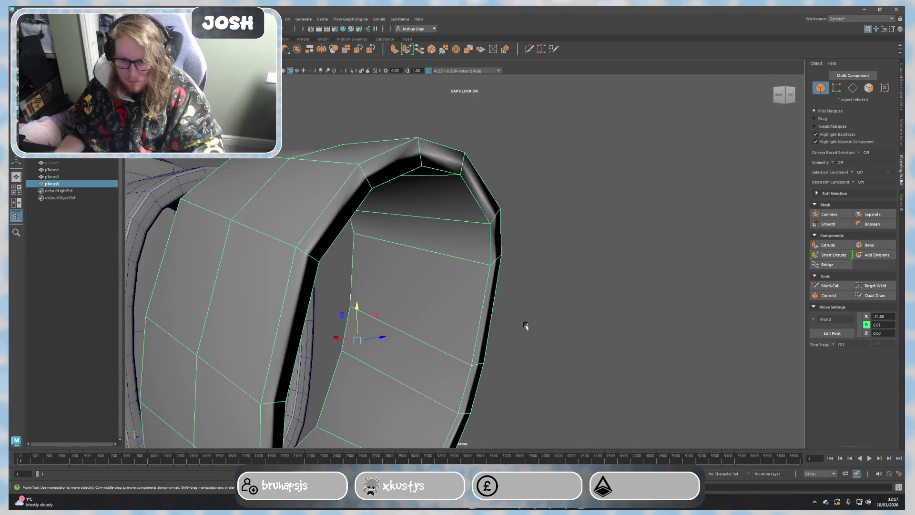
Step: With Multi-Cut, insert several edge loops running around the front ring band
{"action": "left_click", "coordinate": [830, 285]}
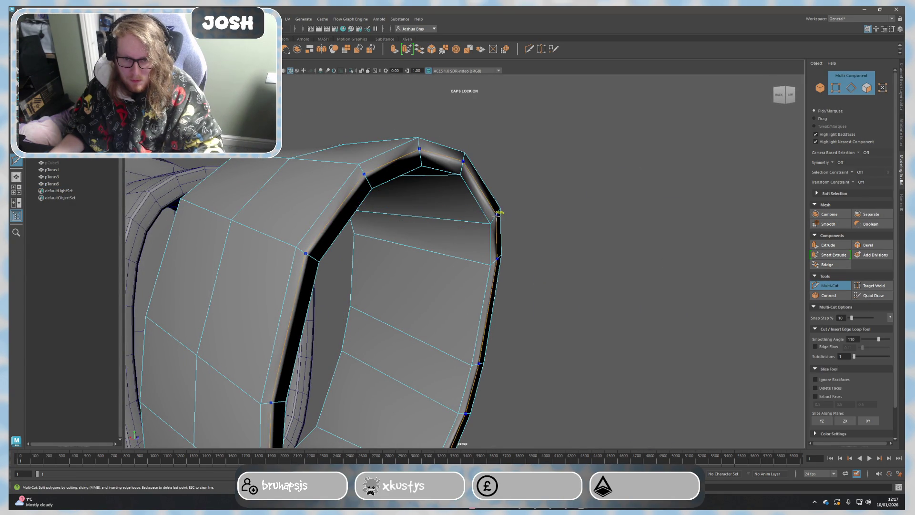
{"action": "mouse_move", "coordinate": [505, 221]}
{"action": "left_mouse_down", "text": "alt"}
{"action": "mouse_move", "coordinate": [515, 266]}
{"action": "mouse_move", "coordinate": [444, 276]}
{"action": "mouse_move", "coordinate": [425, 302]}
{"action": "mouse_move", "coordinate": [494, 286]}
{"action": "left_mouse_up", "text": "alt"}
{"action": "right_click_drag", "start_coordinate": [495, 286], "coordinate": [484, 311], "text": "alt"}
{"action": "left_click_drag", "start_coordinate": [484, 311], "coordinate": [526, 295], "text": "alt"}
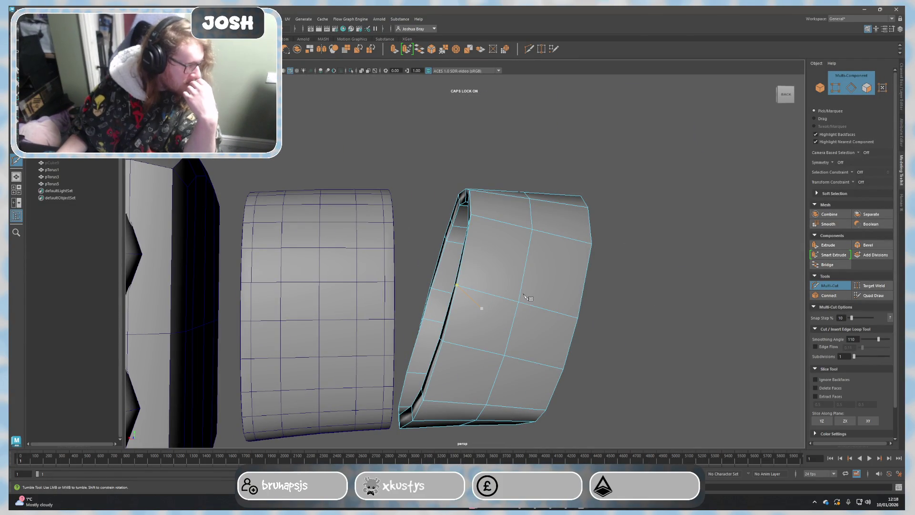
{"action": "key", "text": "ctrl+z"}
{"action": "key", "text": "ctrl+z"}
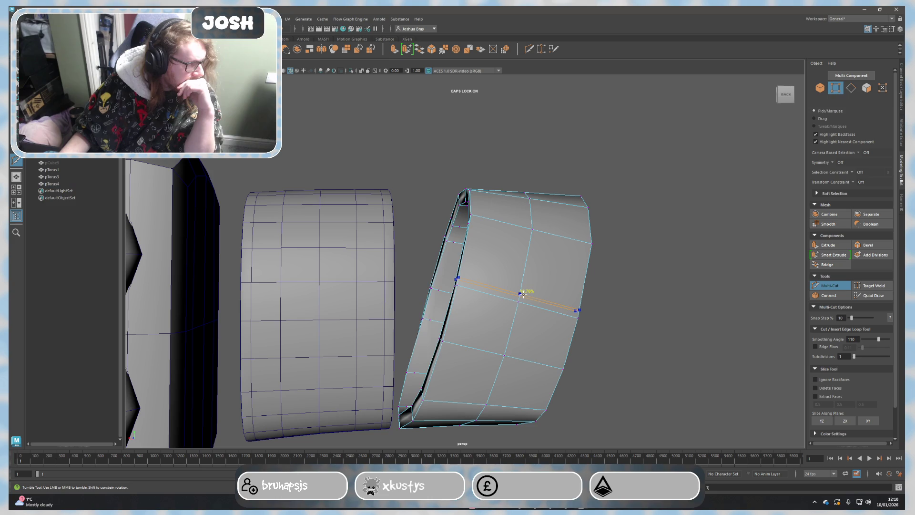
{"action": "left_click", "coordinate": [524, 294], "text": "ctrl"}
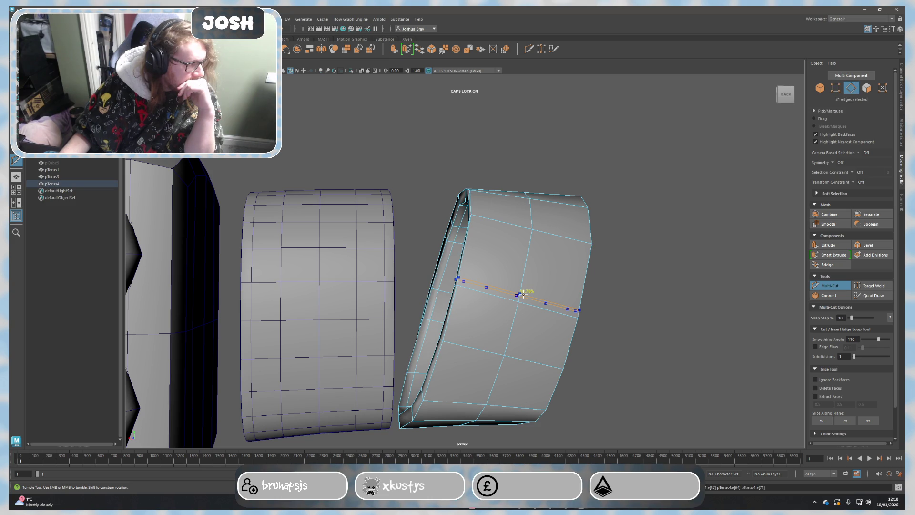
{"action": "left_click", "coordinate": [524, 294], "text": "ctrl"}
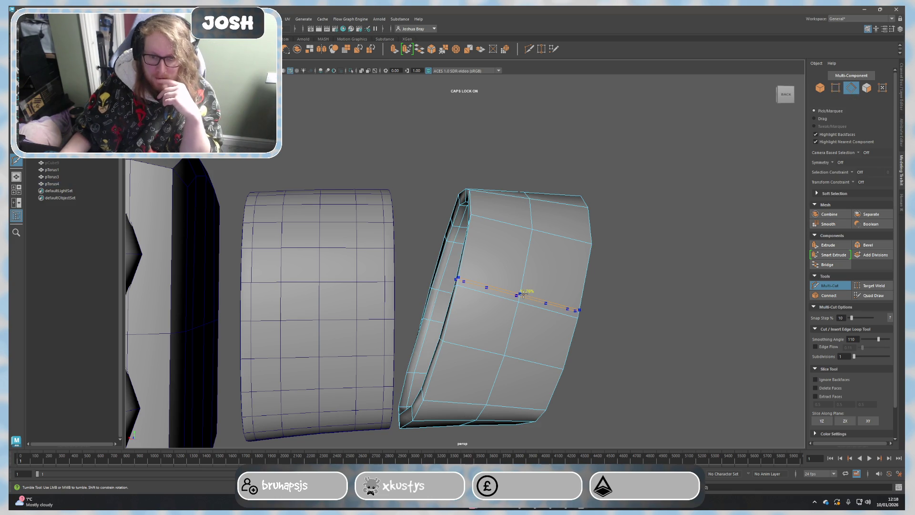
{"action": "left_click", "coordinate": [523, 294], "text": "ctrl"}
{"action": "left_click", "coordinate": [524, 295], "text": "ctrl"}
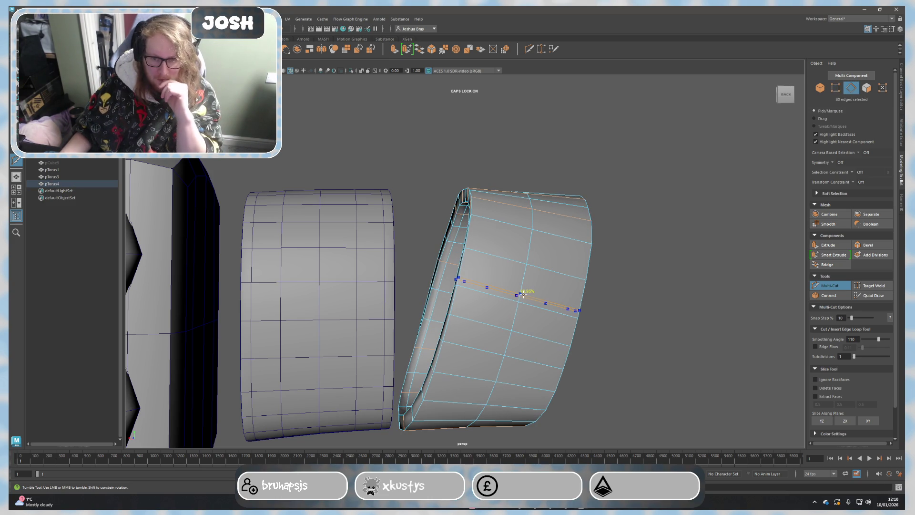
{"action": "left_click", "coordinate": [523, 294], "text": "ctrl"}
{"action": "left_click", "coordinate": [524, 294], "text": "ctrl"}
{"action": "left_click", "coordinate": [523, 294], "text": "ctrl"}
{"action": "left_click", "coordinate": [523, 294], "text": "ctrl"}
{"action": "left_click", "coordinate": [524, 294], "text": "ctrl"}
Step: Cut vertical edge loops across the front ring, then exit Multi-Cut and select the first ring
{"action": "left_click", "coordinate": [524, 294], "text": "ctrl"}
{"action": "left_click", "coordinate": [523, 295], "text": "ctrl"}
{"action": "left_click", "coordinate": [524, 295], "text": "ctrl"}
{"action": "left_click", "coordinate": [523, 295], "text": "ctrl"}
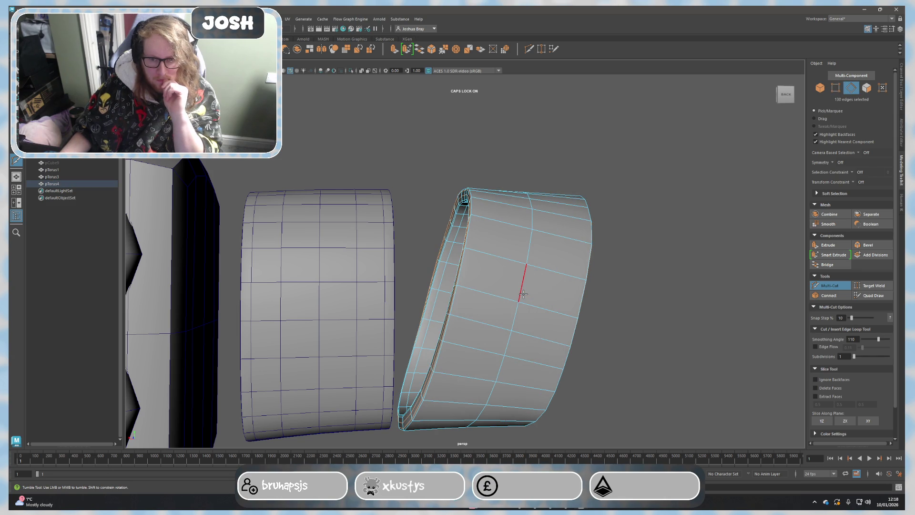
{"action": "left_click", "coordinate": [524, 294], "text": "ctrl"}
{"action": "left_click", "coordinate": [524, 294], "text": "ctrl"}
{"action": "left_click", "coordinate": [524, 294], "text": "ctrl"}
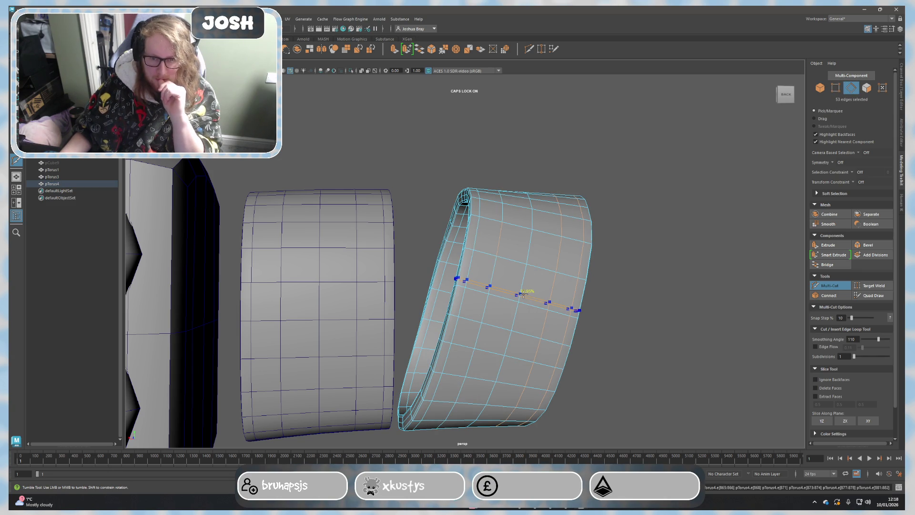
{"action": "left_click", "coordinate": [524, 294], "text": "ctrl"}
{"action": "left_click_drag", "start_coordinate": [523, 294], "coordinate": [648, 295], "text": "alt"}
{"action": "right_click_drag", "start_coordinate": [606, 245], "coordinate": [640, 223]}
{"action": "left_click_drag", "start_coordinate": [640, 222], "coordinate": [573, 218], "text": "alt"}
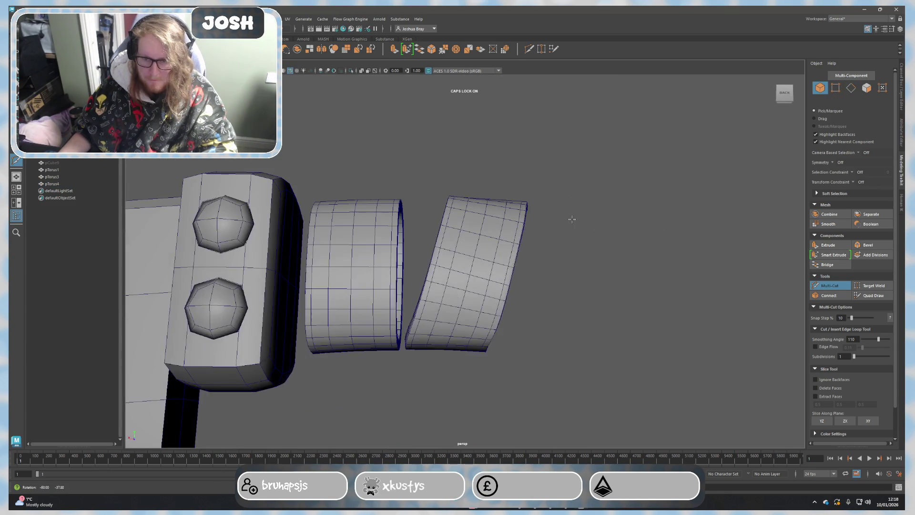
{"action": "key", "text": "q"}
{"action": "left_click", "coordinate": [331, 219]}
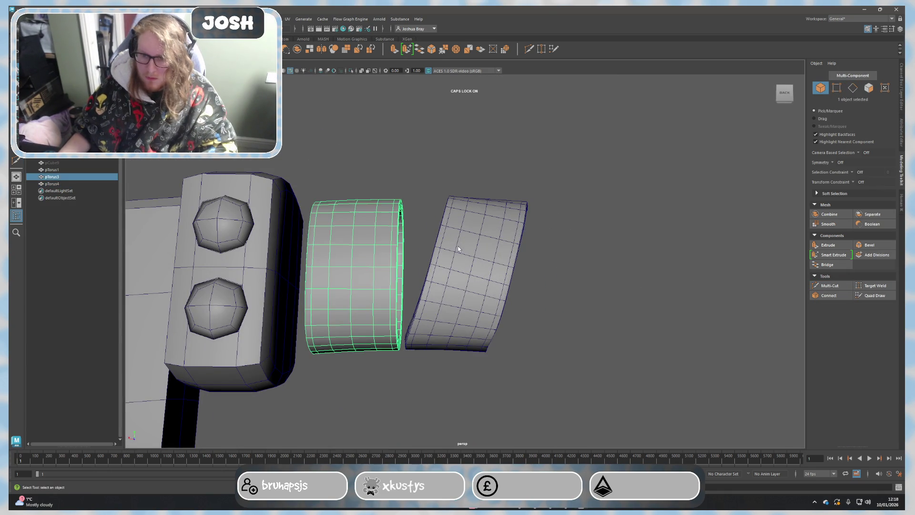
Step: Select both ring bands and apply Mesh > Reduce at 50 percent
{"action": "left_click", "coordinate": [454, 242], "text": "shift"}
{"action": "left_click_drag", "start_coordinate": [331, 157], "coordinate": [305, 157], "text": "alt"}
{"action": "right_click", "coordinate": [120, 161]}
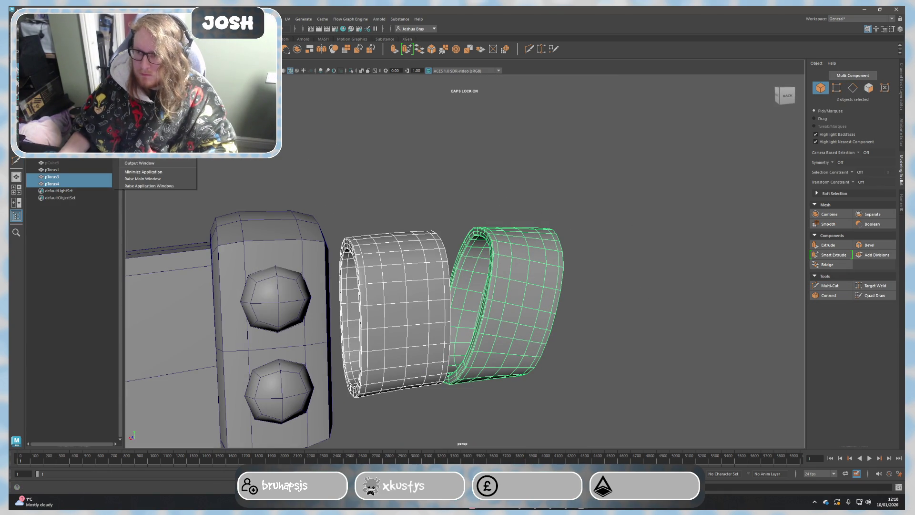
{"action": "left_click", "coordinate": [140, 19]}
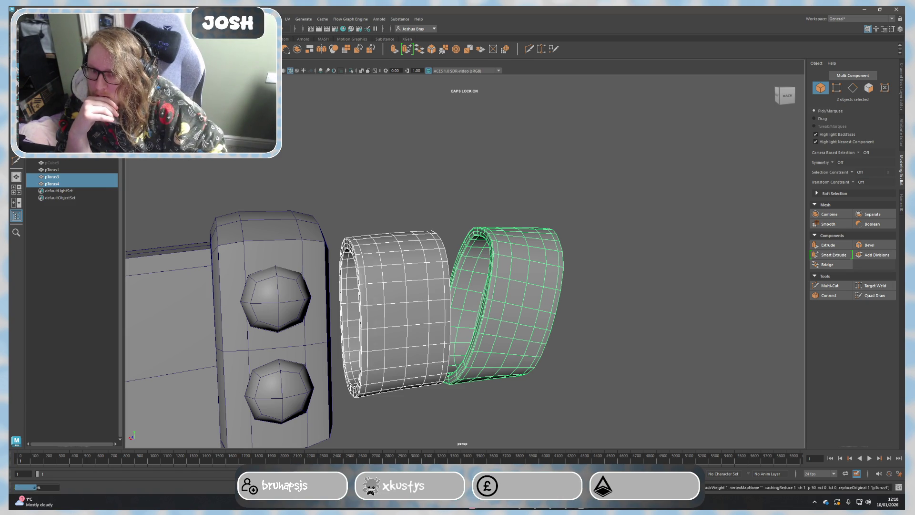
{"action": "left_click", "coordinate": [162, 112]}
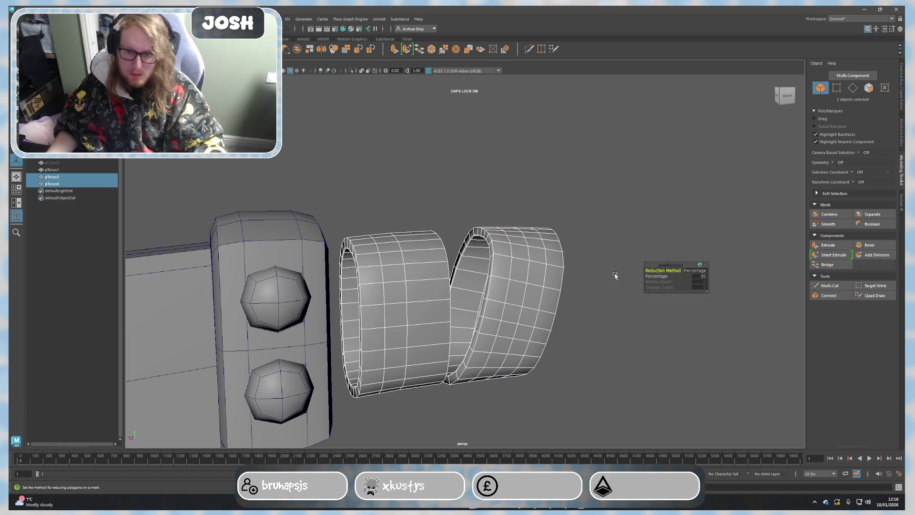
Step: Inspect the reduced rings' edge loops, then box-select and frame all their vertices
{"action": "left_click_drag", "start_coordinate": [642, 237], "coordinate": [628, 234], "text": "alt"}
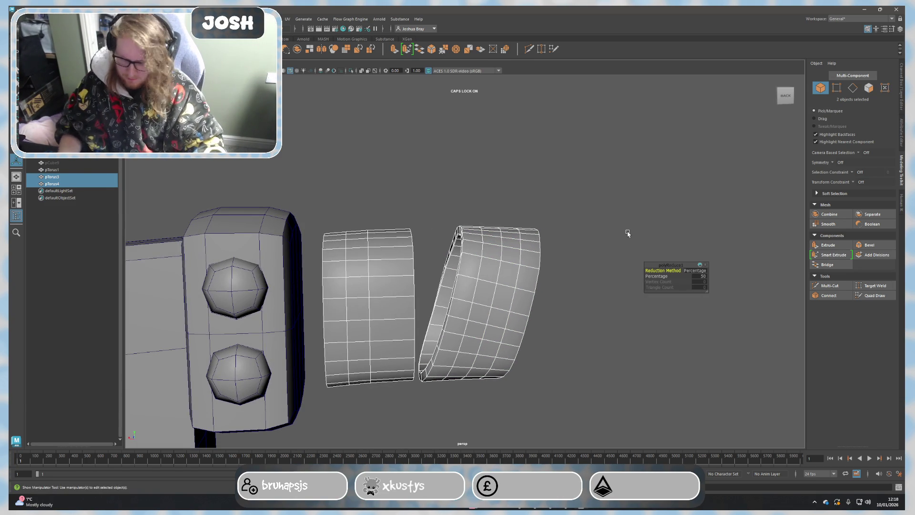
{"action": "left_click", "coordinate": [612, 225]}
{"action": "right_click_drag", "start_coordinate": [347, 280], "coordinate": [347, 267]}
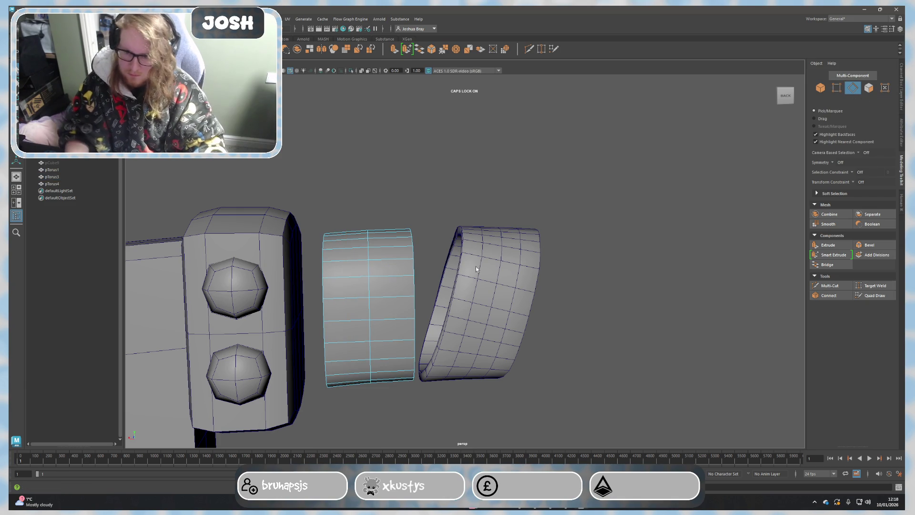
{"action": "left_click_drag", "start_coordinate": [490, 285], "coordinate": [531, 282], "text": "alt"}
{"action": "right_click_drag", "start_coordinate": [460, 272], "coordinate": [458, 268]}
{"action": "double_click", "coordinate": [420, 266], "text": "shift"}
{"action": "mouse_move", "coordinate": [420, 266]}
{"action": "left_mouse_down", "text": "alt"}
{"action": "mouse_move", "coordinate": [496, 292]}
{"action": "mouse_move", "coordinate": [387, 285]}
{"action": "left_mouse_up", "text": "alt"}
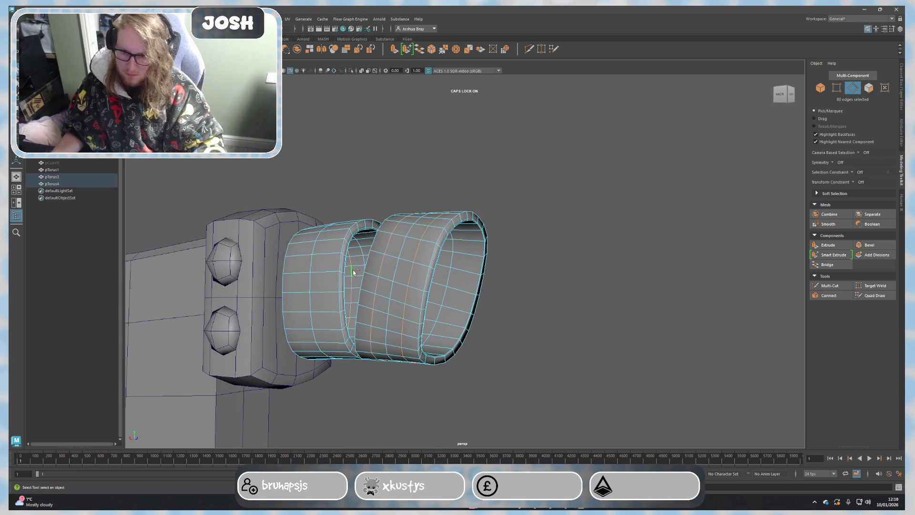
{"action": "left_click", "coordinate": [507, 267]}
{"action": "right_click_drag", "start_coordinate": [508, 267], "coordinate": [479, 266]}
{"action": "scroll", "coordinate": [479, 265], "scroll_direction": "down", "scroll_amount": 5}
{"action": "left_click_drag", "start_coordinate": [329, 192], "coordinate": [537, 411]}
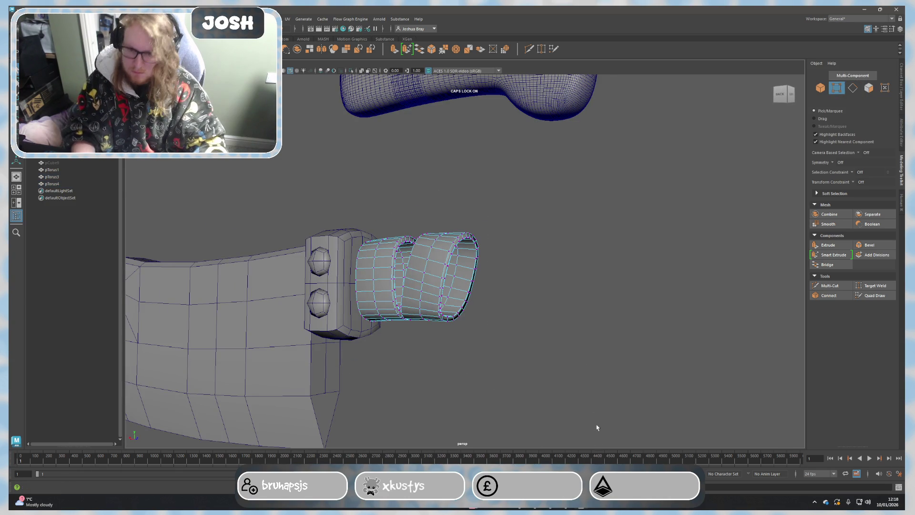
{"action": "key", "text": "f"}
Step: From a side view, select an edge loop on the ring to check its grid
{"action": "mouse_move", "coordinate": [564, 310]}
{"action": "left_mouse_down", "text": "alt"}
{"action": "mouse_move", "coordinate": [535, 292]}
{"action": "mouse_move", "coordinate": [413, 268]}
{"action": "left_mouse_up", "text": "alt"}
{"action": "scroll", "coordinate": [414, 268], "scroll_direction": "up", "scroll_amount": 3}
{"action": "mouse_move", "coordinate": [364, 235]}
{"action": "left_mouse_down", "text": "alt"}
{"action": "mouse_move", "coordinate": [422, 220]}
{"action": "mouse_move", "coordinate": [408, 213]}
{"action": "left_mouse_up", "text": "alt"}
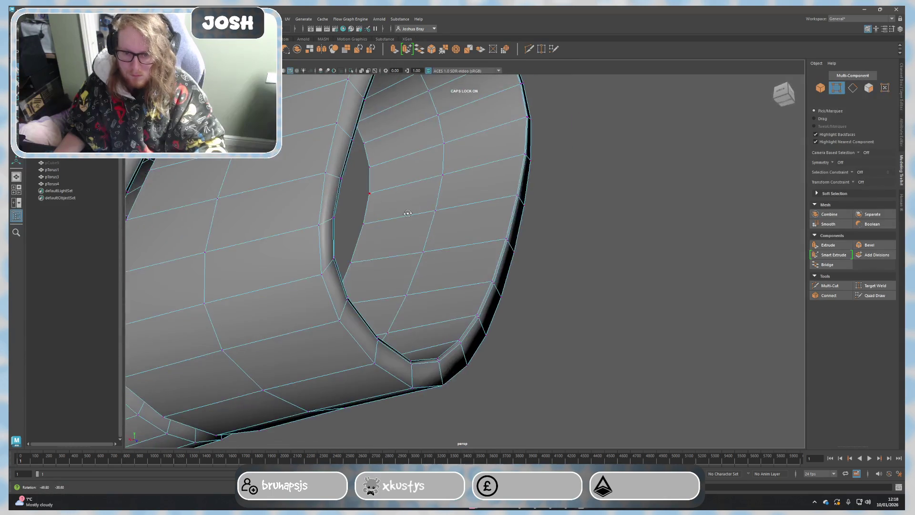
{"action": "right_click_drag", "start_coordinate": [419, 270], "coordinate": [416, 246]}
{"action": "double_click", "coordinate": [492, 265]}
{"action": "left_click_drag", "start_coordinate": [492, 265], "coordinate": [497, 288], "text": "alt"}
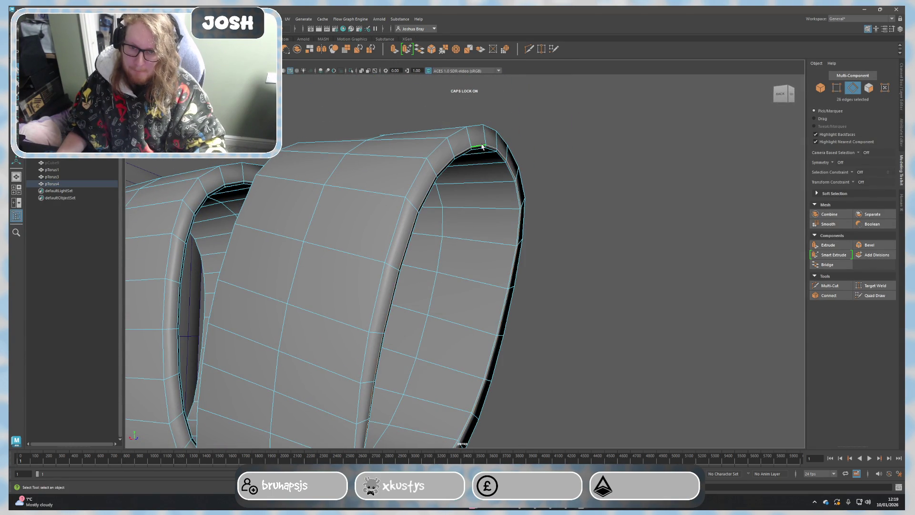
Step: Box-select both rings' vertices, clear them, and return to object selection
{"action": "right_click_drag", "start_coordinate": [596, 240], "coordinate": [567, 236]}
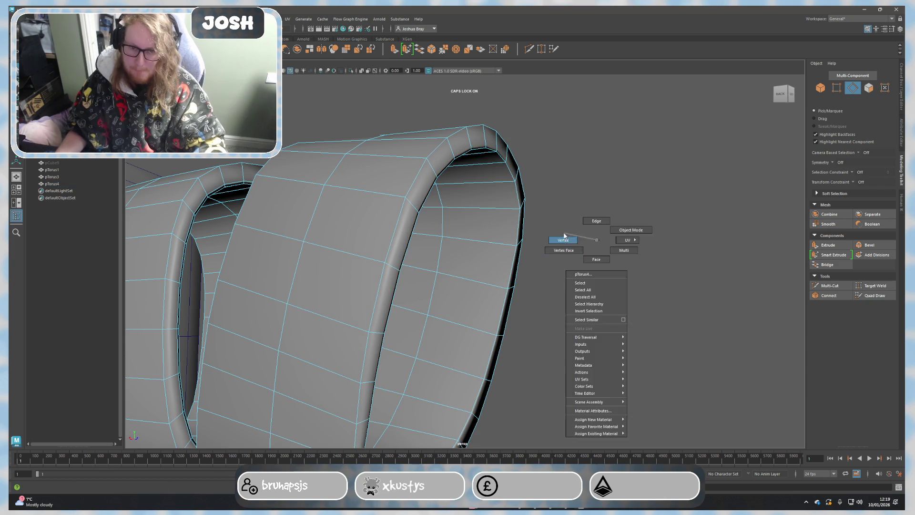
{"action": "left_click", "coordinate": [566, 237]}
{"action": "scroll", "coordinate": [430, 258], "scroll_direction": "down", "scroll_amount": 10}
{"action": "left_click_drag", "start_coordinate": [300, 174], "coordinate": [625, 410]}
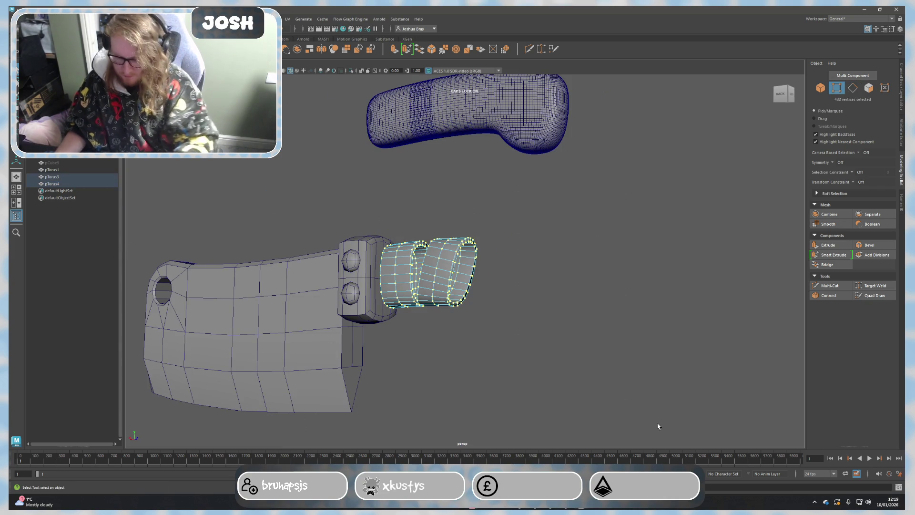
{"action": "left_click", "coordinate": [658, 426]}
{"action": "scroll", "coordinate": [637, 313], "scroll_direction": "up", "scroll_amount": 5}
{"action": "mouse_move", "coordinate": [533, 294]}
{"action": "right_mouse_down"}
{"action": "mouse_move", "coordinate": [538, 323]}
{"action": "mouse_move", "coordinate": [568, 285]}
{"action": "right_mouse_up"}
{"action": "mouse_move", "coordinate": [568, 285]}
{"action": "left_mouse_down", "text": "alt"}
{"action": "mouse_move", "coordinate": [477, 296]}
{"action": "mouse_move", "coordinate": [596, 305]}
{"action": "mouse_move", "coordinate": [538, 309]}
{"action": "mouse_move", "coordinate": [578, 328]}
{"action": "mouse_move", "coordinate": [567, 321]}
{"action": "left_mouse_up", "text": "alt"}
Step: Select an edge loop around the second ring band to examine its reduced grid
{"action": "left_click", "coordinate": [482, 307]}
{"action": "scroll", "coordinate": [429, 328], "scroll_direction": "up", "scroll_amount": 3}
{"action": "mouse_move", "coordinate": [430, 327]}
{"action": "left_mouse_down", "text": "alt"}
{"action": "mouse_move", "coordinate": [453, 336]}
{"action": "mouse_move", "coordinate": [506, 321]}
{"action": "left_mouse_up", "text": "alt"}
{"action": "right_click_drag", "start_coordinate": [506, 324], "coordinate": [494, 277]}
{"action": "double_click", "coordinate": [488, 286]}
{"action": "mouse_move", "coordinate": [487, 287]}
{"action": "left_mouse_down", "text": "alt"}
{"action": "mouse_move", "coordinate": [470, 304]}
{"action": "mouse_move", "coordinate": [328, 266]}
{"action": "left_mouse_up", "text": "alt"}
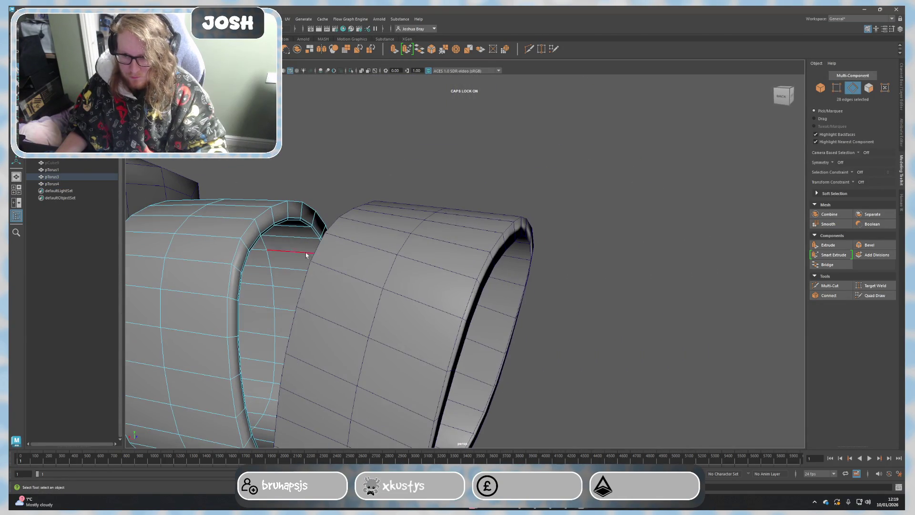
{"action": "right_click_drag", "start_coordinate": [316, 286], "coordinate": [282, 278]}
{"action": "key", "text": "f"}
Step: Check the rings' vertices, then reselect both ring bands as objects
{"action": "left_click_drag", "start_coordinate": [253, 165], "coordinate": [557, 446]}
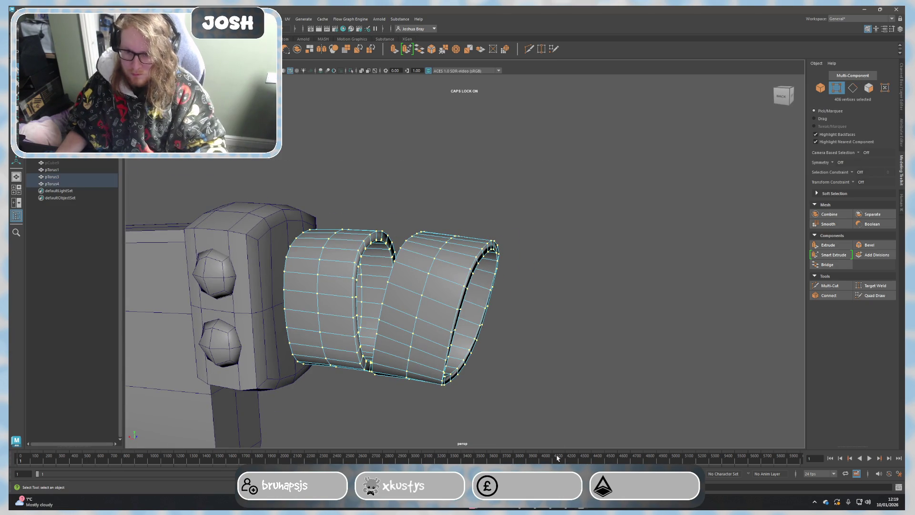
{"action": "left_click", "coordinate": [470, 194]}
{"action": "mouse_move", "coordinate": [580, 299]}
{"action": "left_mouse_down", "text": "alt"}
{"action": "mouse_move", "coordinate": [547, 300]}
{"action": "mouse_move", "coordinate": [475, 279]}
{"action": "left_mouse_up", "text": "alt"}
{"action": "left_click", "coordinate": [469, 284]}
{"action": "right_click_drag", "start_coordinate": [474, 279], "coordinate": [535, 263]}
{"action": "right_click_drag", "start_coordinate": [505, 300], "coordinate": [535, 281]}
{"action": "left_click", "coordinate": [429, 291]}
{"action": "left_click", "coordinate": [334, 291], "text": "shift"}
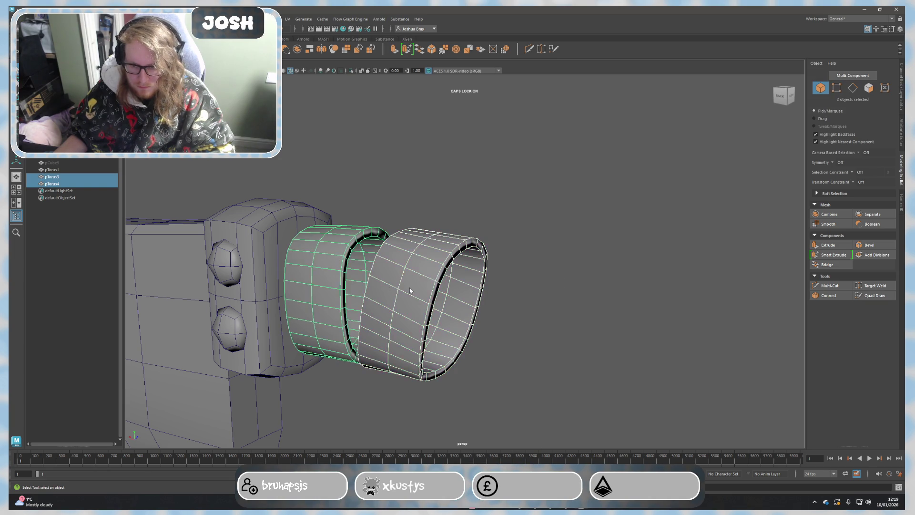
Step: Assign a new Lambert material to the outer ring; turn off default material and wireframe-on-shaded
{"action": "right_click", "coordinate": [410, 288]}
{"action": "mouse_move", "coordinate": [407, 466]}
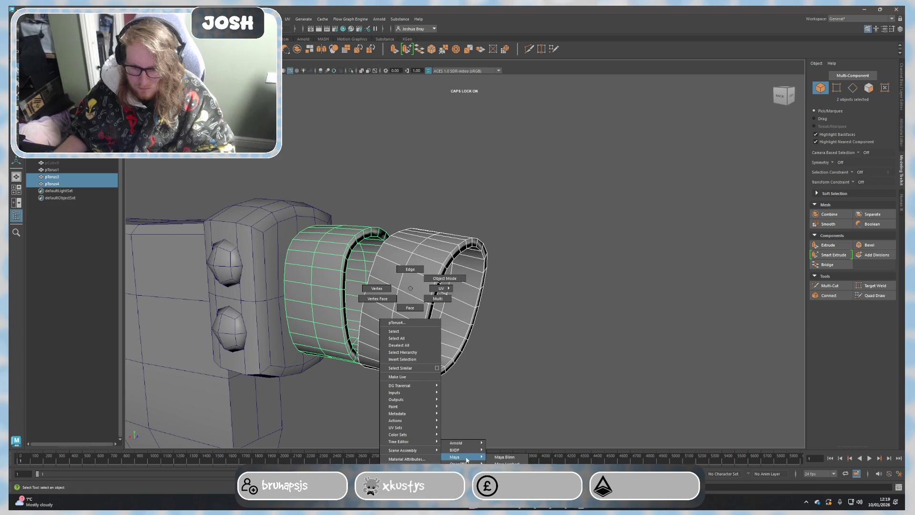
{"action": "left_click", "coordinate": [496, 459]}
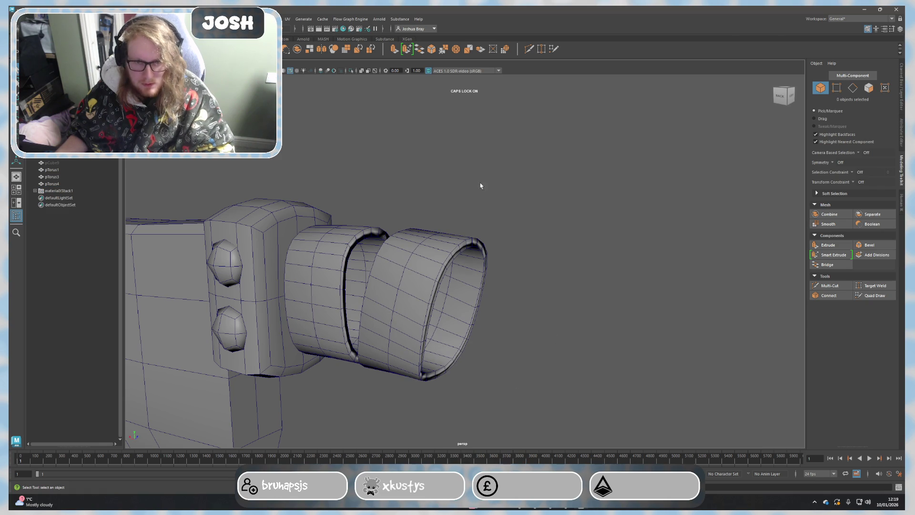
{"action": "left_click", "coordinate": [304, 70]}
{"action": "left_click", "coordinate": [284, 73]}
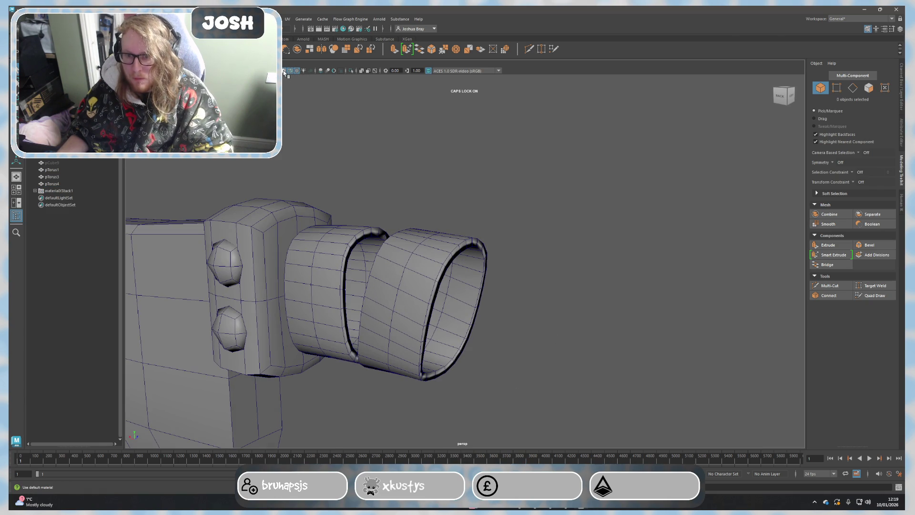
{"action": "left_click", "coordinate": [291, 72]}
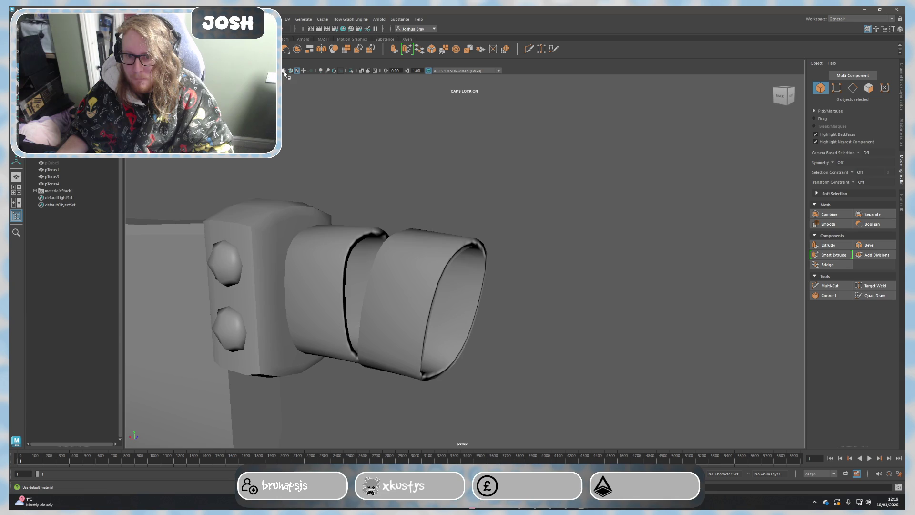
Step: Colour the outer ring's Lambert material red and display it in the viewport
{"action": "left_click", "coordinate": [408, 269]}
{"action": "left_click", "coordinate": [354, 254]}
{"action": "left_click", "coordinate": [419, 284]}
{"action": "mouse_move", "coordinate": [419, 284]}
{"action": "right_mouse_down"}
{"action": "mouse_move", "coordinate": [446, 461]}
{"action": "mouse_move", "coordinate": [417, 455]}
{"action": "right_mouse_up"}
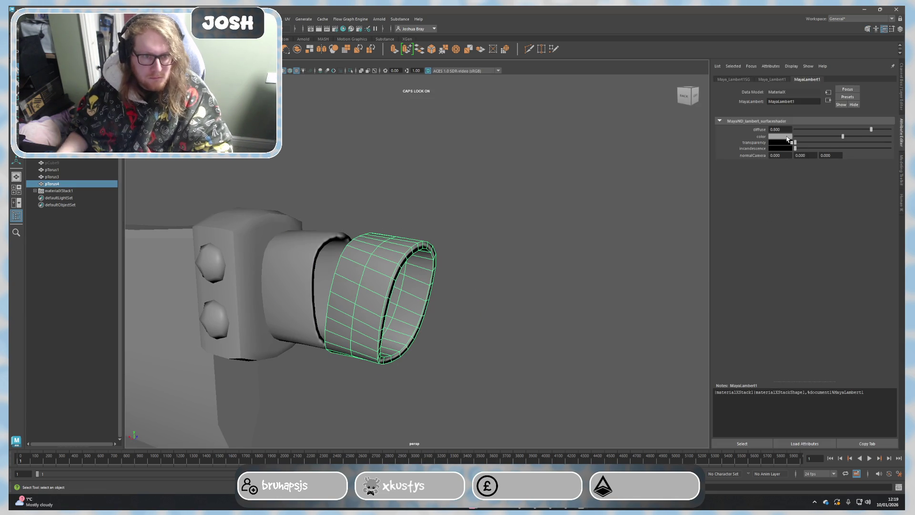
{"action": "left_click", "coordinate": [789, 141]}
{"action": "left_click", "coordinate": [505, 242]}
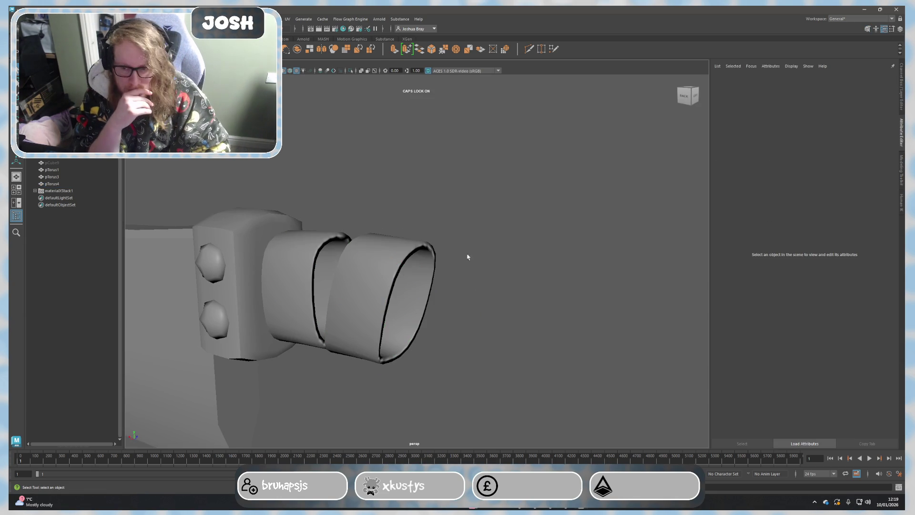
{"action": "left_click", "coordinate": [285, 72]}
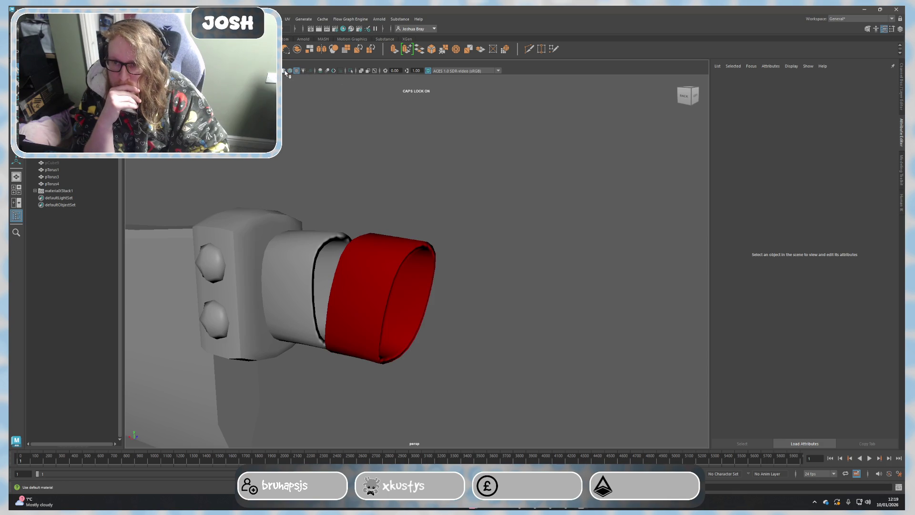
Step: Select the inner ring band, orbiting around both rings to reach it
{"action": "left_click", "coordinate": [296, 267]}
{"action": "scroll", "coordinate": [480, 286], "scroll_direction": "down", "scroll_amount": 3}
{"action": "scroll", "coordinate": [480, 302], "scroll_direction": "up", "scroll_amount": 5}
{"action": "mouse_move", "coordinate": [480, 302]}
{"action": "left_mouse_down", "text": "alt"}
{"action": "mouse_move", "coordinate": [337, 266]}
{"action": "mouse_move", "coordinate": [460, 329]}
{"action": "left_mouse_up", "text": "alt"}
{"action": "left_click", "coordinate": [337, 265]}
{"action": "left_click", "coordinate": [487, 321]}
{"action": "left_click", "coordinate": [439, 321]}
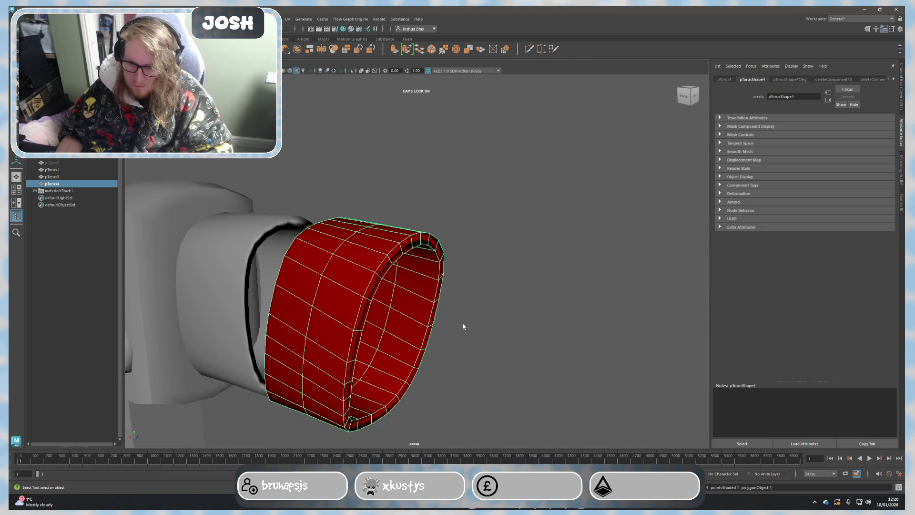
{"action": "right_click_drag", "start_coordinate": [455, 324], "coordinate": [498, 337], "text": "alt"}
{"action": "mouse_move", "coordinate": [499, 337]}
{"action": "left_mouse_down", "text": "alt"}
{"action": "mouse_move", "coordinate": [470, 317]}
{"action": "mouse_move", "coordinate": [466, 329]}
{"action": "mouse_move", "coordinate": [362, 305]}
{"action": "left_mouse_up", "text": "alt"}
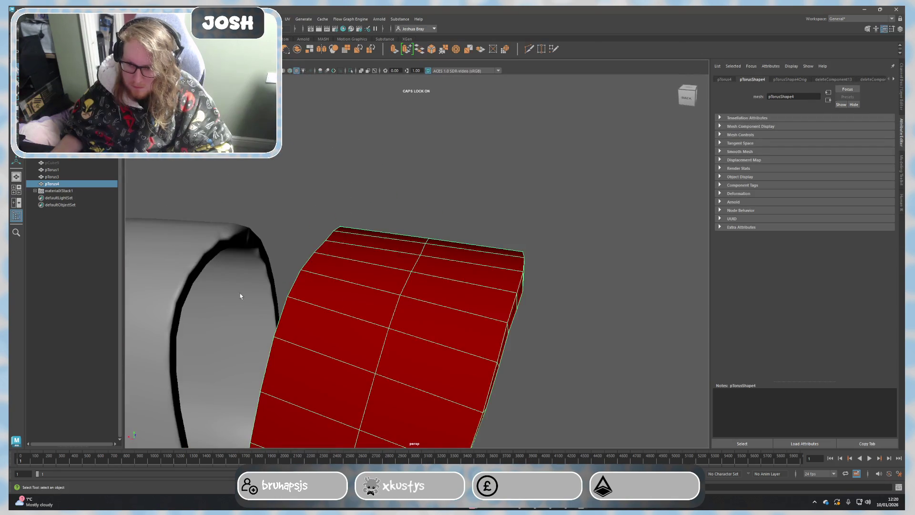
{"action": "left_click", "coordinate": [204, 292]}
{"action": "mouse_move", "coordinate": [262, 284]}
{"action": "left_mouse_down", "text": "alt"}
{"action": "mouse_move", "coordinate": [437, 270]}
{"action": "mouse_move", "coordinate": [453, 305]}
{"action": "mouse_move", "coordinate": [350, 277]}
{"action": "left_mouse_up", "text": "alt"}
{"action": "mouse_move", "coordinate": [349, 275]}
{"action": "right_mouse_down"}
{"action": "mouse_move", "coordinate": [363, 470]}
{"action": "mouse_move", "coordinate": [400, 457]}
{"action": "right_mouse_up"}
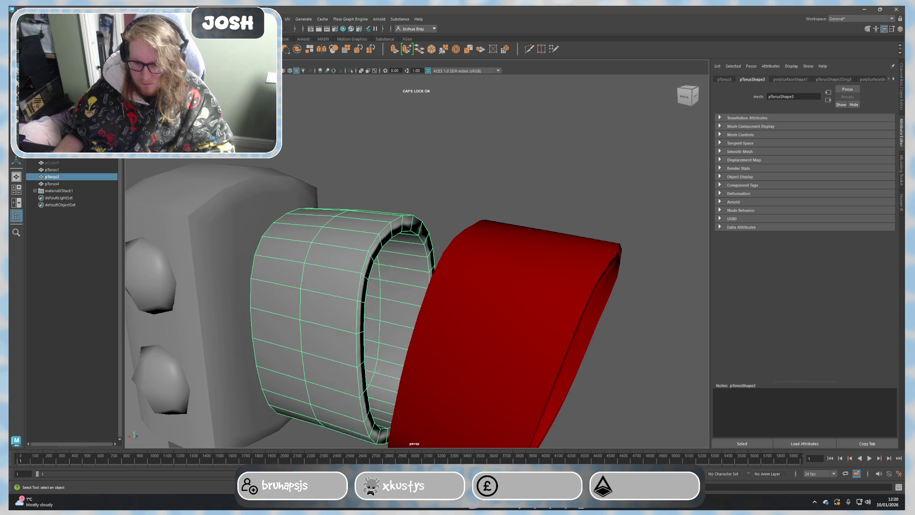
Step: Open the inner ring's context options, undo a stray change, and select handle pCube9
{"action": "right_click", "coordinate": [330, 277]}
{"action": "scroll", "coordinate": [454, 319], "scroll_direction": "down", "scroll_amount": 5}
{"action": "key", "text": "ctrl+z"}
{"action": "scroll", "coordinate": [454, 318], "scroll_direction": "down", "scroll_amount": 6}
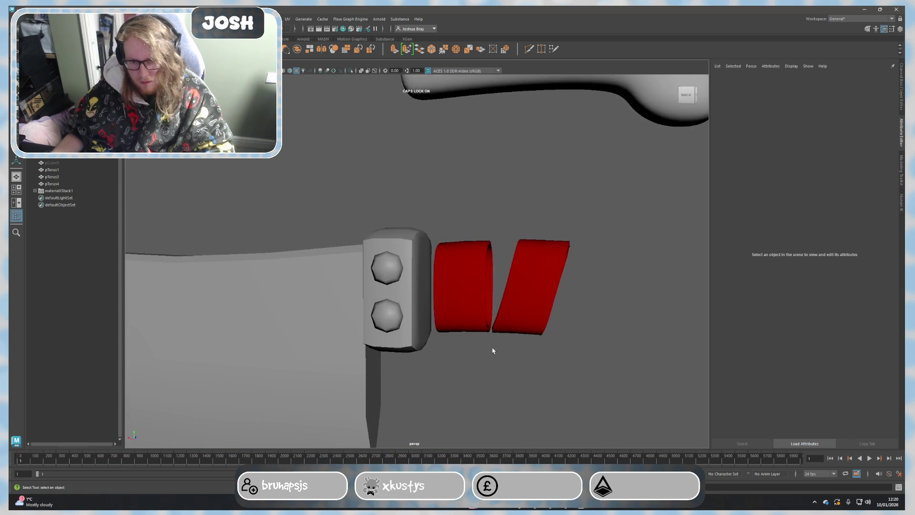
{"action": "left_click", "coordinate": [53, 162]}
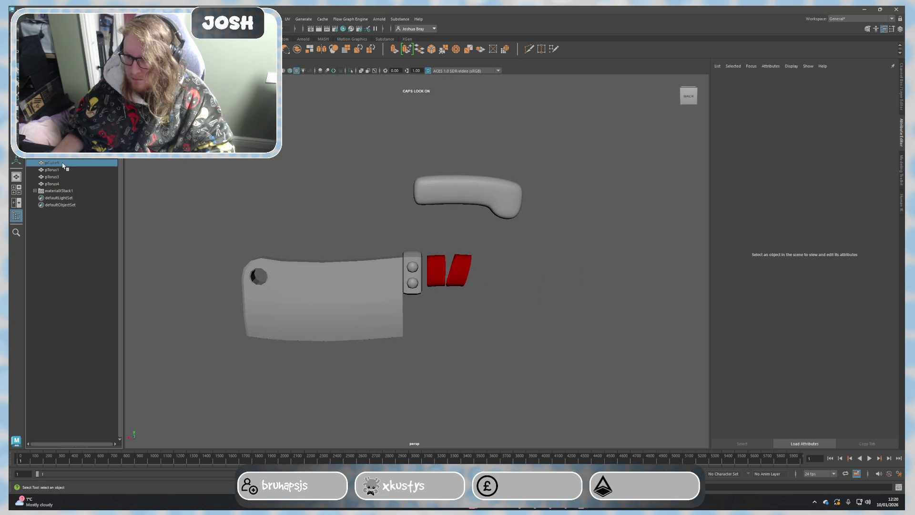
Step: Unhide the handle pCube9 with Shift+H and assign it a new Maya Lambert material
{"action": "key", "text": "shift+h"}
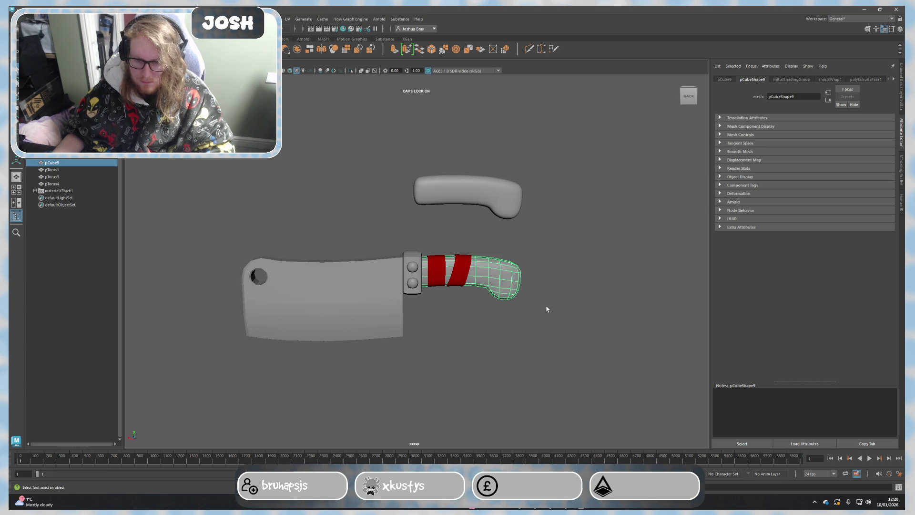
{"action": "left_click_drag", "start_coordinate": [547, 309], "coordinate": [471, 294], "text": "alt"}
{"action": "right_click", "coordinate": [471, 295]}
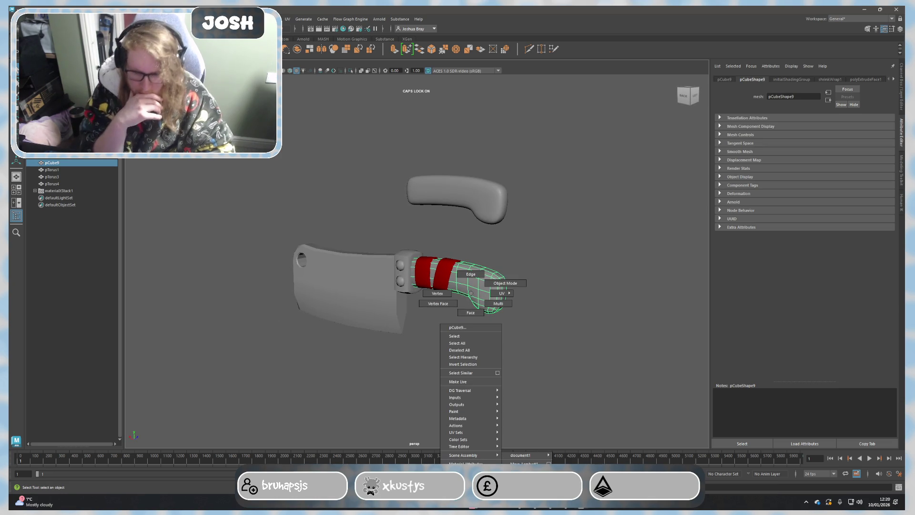
{"action": "mouse_move", "coordinate": [470, 471]}
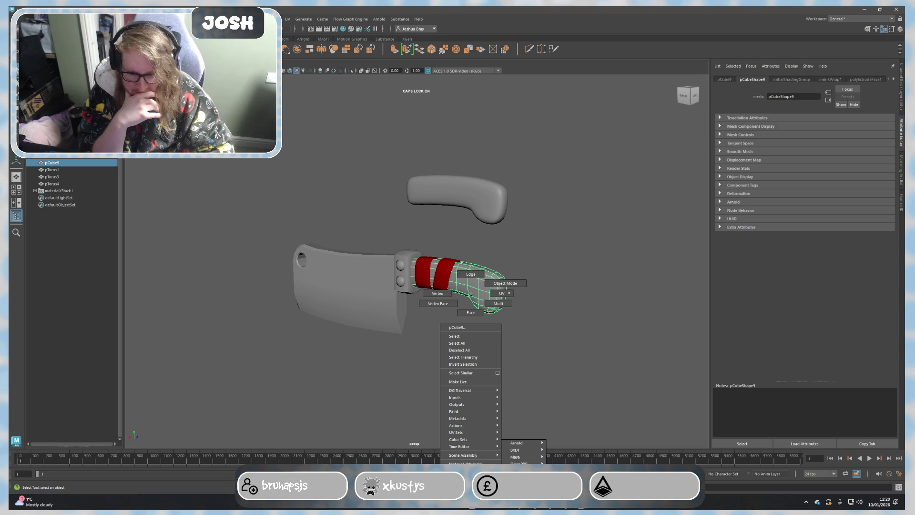
{"action": "mouse_move", "coordinate": [527, 459]}
{"action": "left_click", "coordinate": [567, 464]}
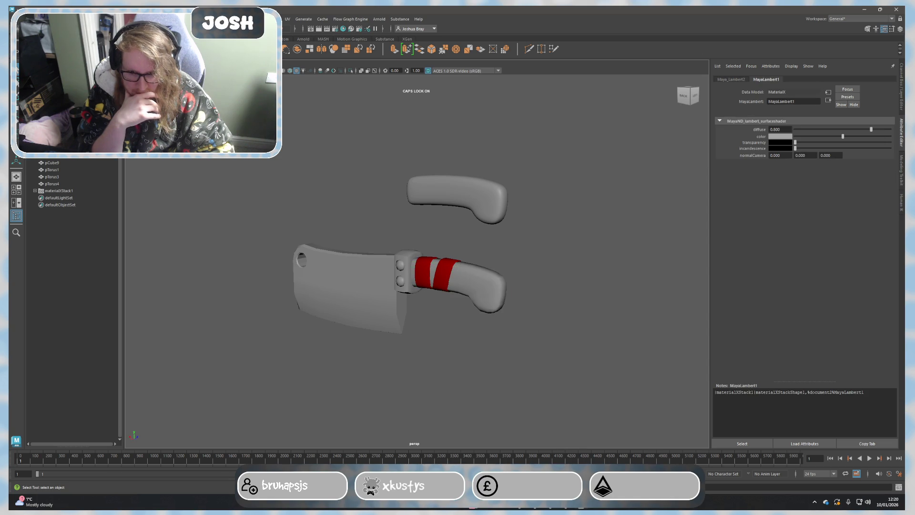
{"action": "left_click", "coordinate": [500, 287]}
{"action": "right_click_drag", "start_coordinate": [493, 272], "coordinate": [484, 462]}
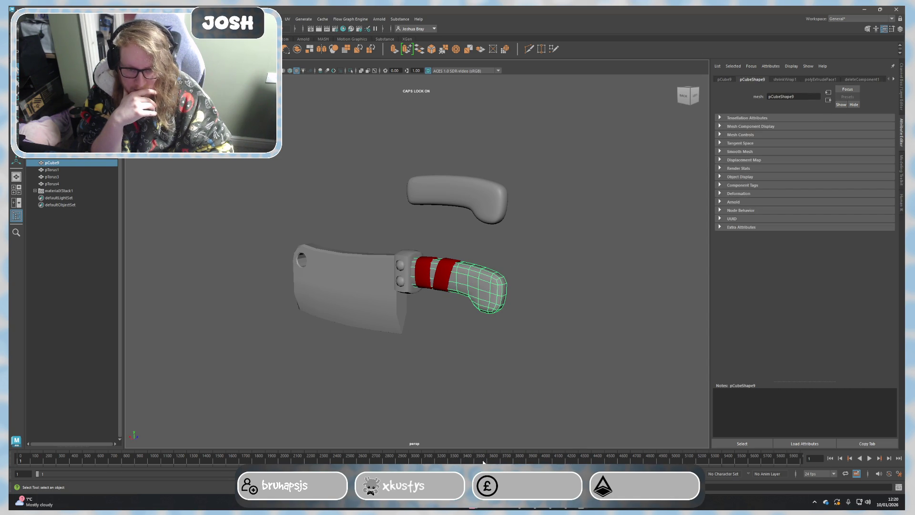
{"action": "mouse_move", "coordinate": [478, 288]}
{"action": "right_mouse_down"}
{"action": "mouse_move", "coordinate": [483, 463]}
{"action": "mouse_move", "coordinate": [568, 457]}
{"action": "right_mouse_up"}
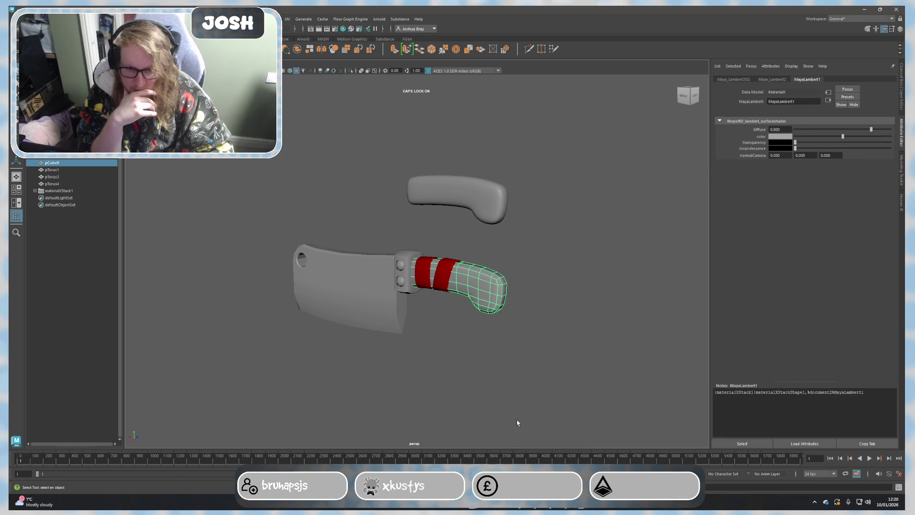
{"action": "left_click", "coordinate": [774, 151]}
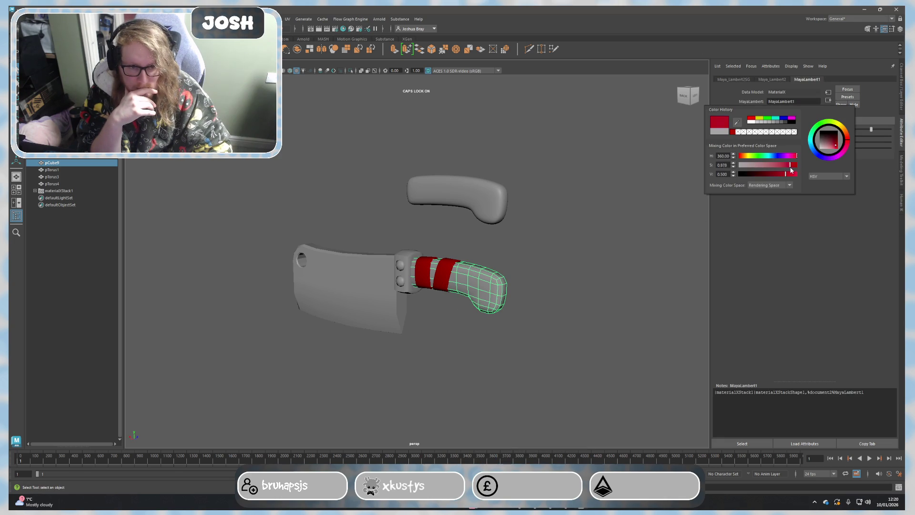
Step: Colour the handle's Lambert orange-gold (hue about 37), then view the knife from the back
{"action": "left_click_drag", "start_coordinate": [789, 171], "coordinate": [794, 167]}
{"action": "left_click", "coordinate": [747, 156]}
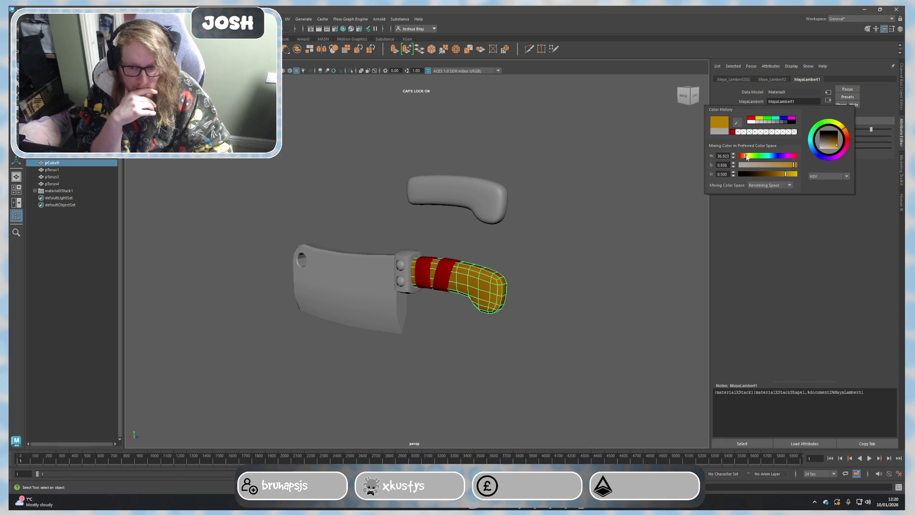
{"action": "left_click_drag", "start_coordinate": [746, 156], "coordinate": [744, 157]}
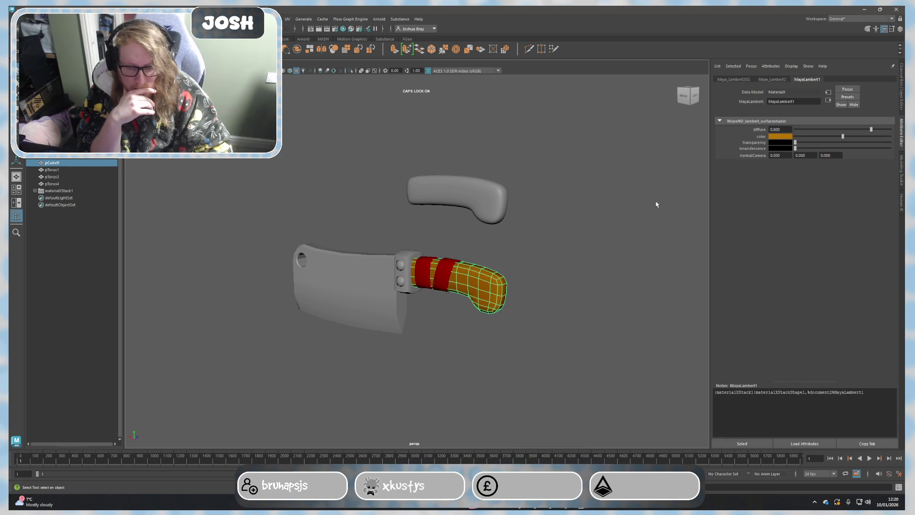
{"action": "left_click", "coordinate": [659, 203]}
{"action": "scroll", "coordinate": [536, 309], "scroll_direction": "up", "scroll_amount": 2}
{"action": "left_click", "coordinate": [684, 96]}
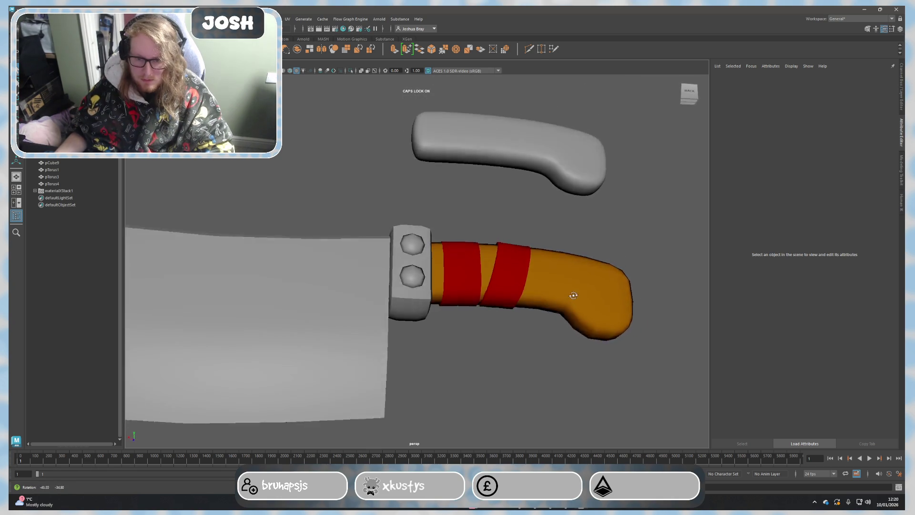
Step: Select both ring bands and change their Lambert colour to blue
{"action": "left_click", "coordinate": [506, 281]}
{"action": "left_click", "coordinate": [463, 290], "text": "shift"}
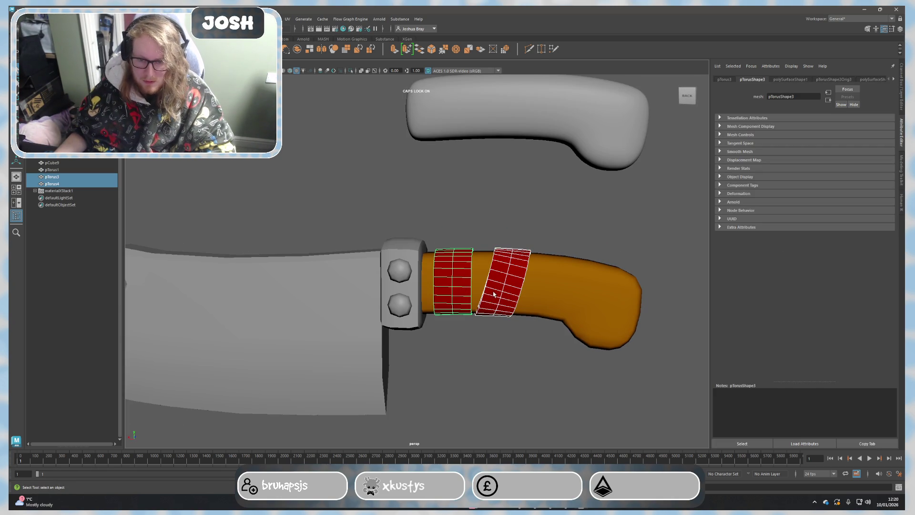
{"action": "left_click", "coordinate": [464, 291], "text": "shift"}
{"action": "left_click", "coordinate": [464, 292], "text": "shift"}
{"action": "right_click_drag", "start_coordinate": [464, 292], "coordinate": [465, 456]}
{"action": "left_click", "coordinate": [780, 137]}
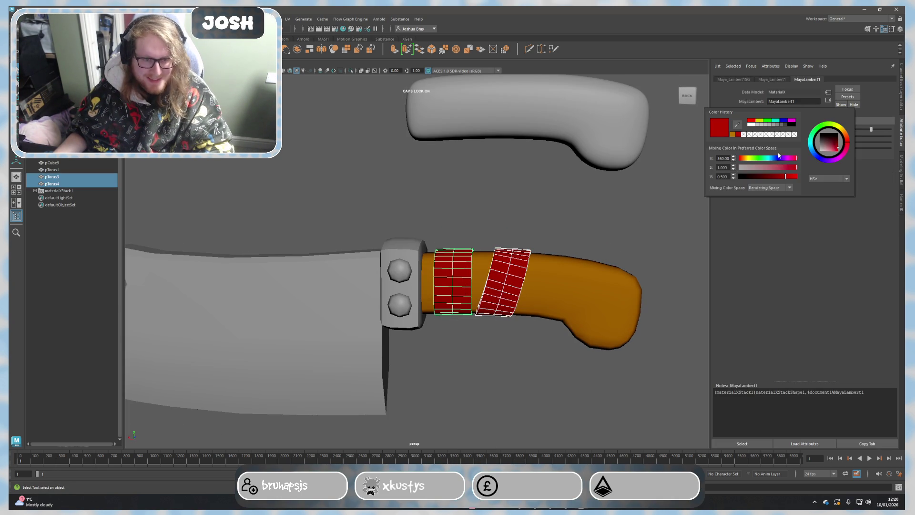
{"action": "left_click", "coordinate": [778, 159]}
{"action": "left_click", "coordinate": [621, 262]}
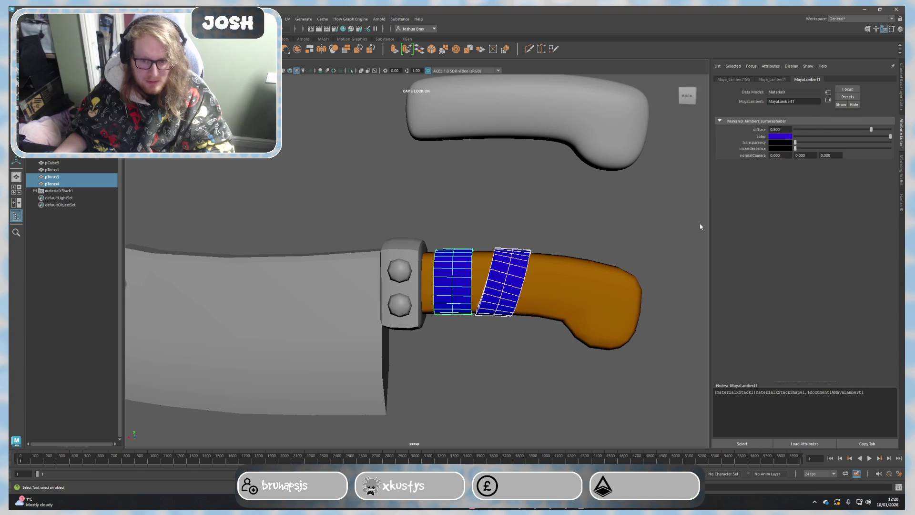
Step: Recolour the handle's Lambert material from orange to red
{"action": "left_click", "coordinate": [591, 295]}
{"action": "right_click_drag", "start_coordinate": [591, 295], "coordinate": [591, 465]}
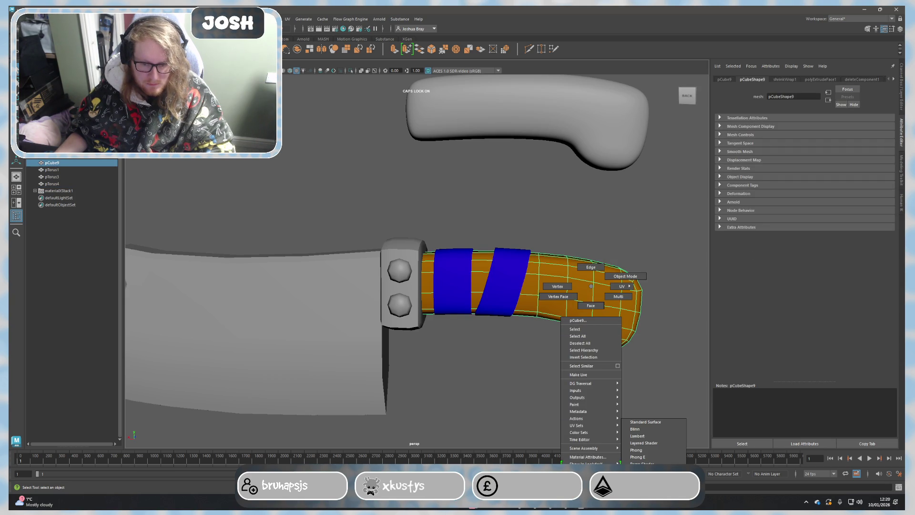
{"action": "right_click_drag", "start_coordinate": [592, 464], "coordinate": [593, 458]}
{"action": "left_click", "coordinate": [780, 137]}
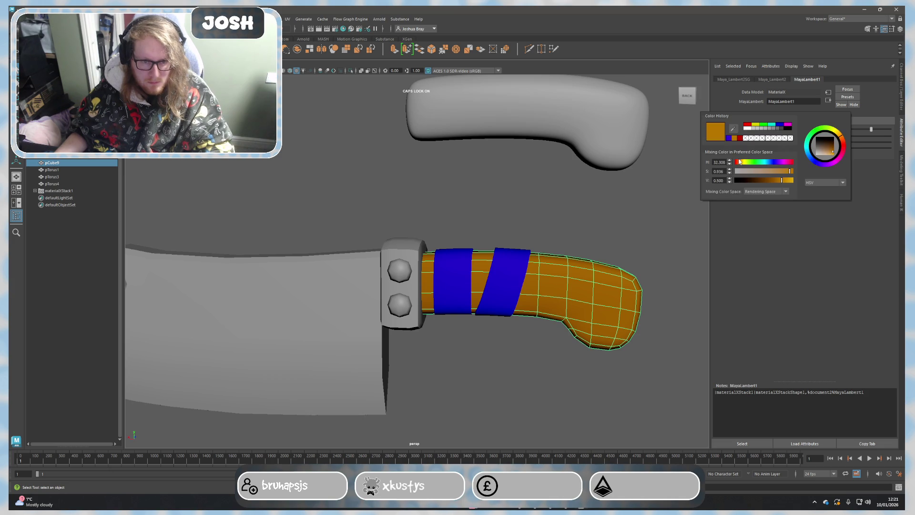
{"action": "left_click_drag", "start_coordinate": [738, 162], "coordinate": [685, 168]}
{"action": "left_click", "coordinate": [605, 226]}
Step: Check the bolted guard's material and leave it grey, then pan back to the handle
{"action": "mouse_move", "coordinate": [605, 226]}
{"action": "middle_mouse_down", "text": "alt"}
{"action": "mouse_move", "coordinate": [586, 280]}
{"action": "mouse_move", "coordinate": [325, 238]}
{"action": "mouse_move", "coordinate": [515, 230]}
{"action": "middle_mouse_up", "text": "alt"}
{"action": "left_click", "coordinate": [325, 238]}
{"action": "right_click_drag", "start_coordinate": [514, 229], "coordinate": [522, 325]}
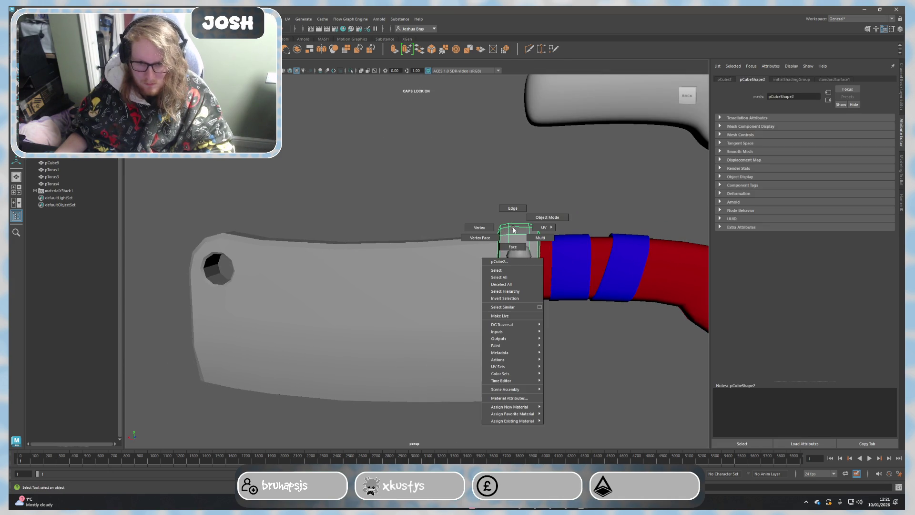
{"action": "mouse_move", "coordinate": [520, 424]}
{"action": "left_click", "coordinate": [451, 317]}
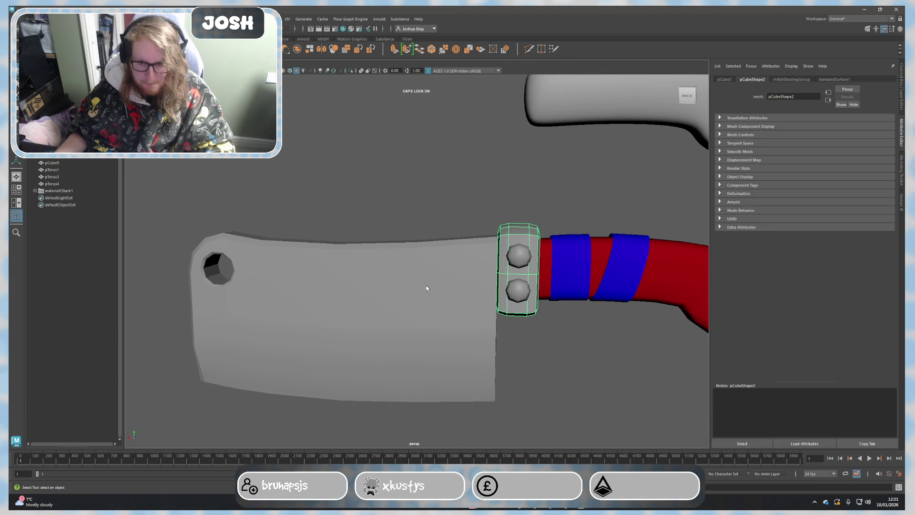
{"action": "left_click", "coordinate": [452, 420]}
{"action": "middle_click_drag", "start_coordinate": [577, 305], "coordinate": [368, 296], "text": "alt"}
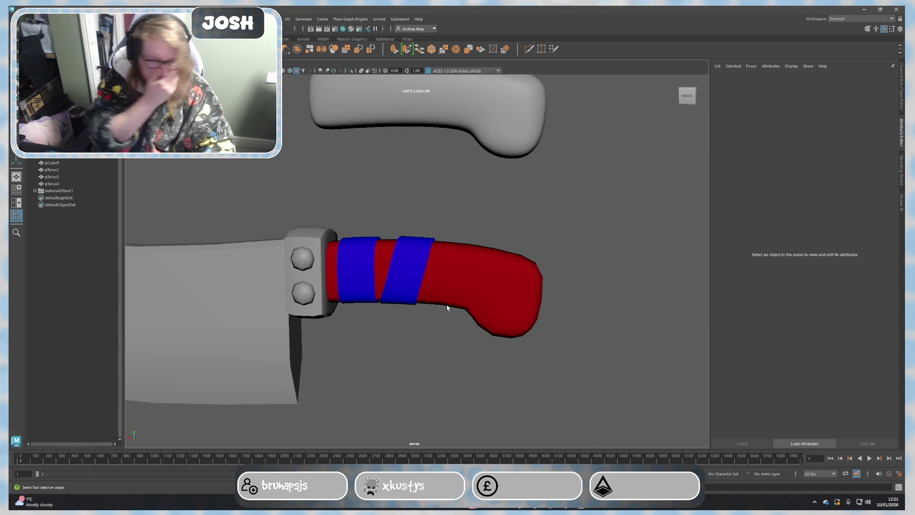
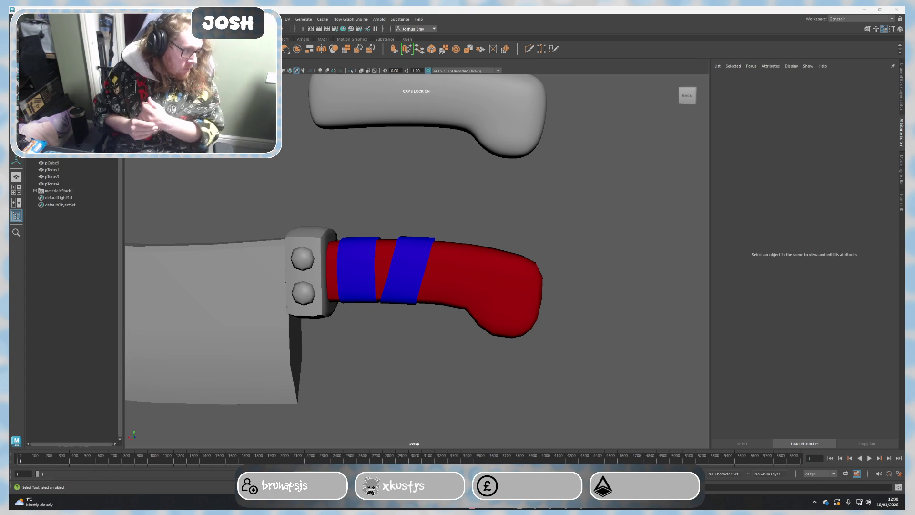
Step: Orbit and zoom around the cleaver to inspect its handle, blue band, blade and edge
{"action": "left_click", "coordinate": [419, 269]}
{"action": "mouse_move", "coordinate": [547, 229]}
{"action": "left_mouse_down", "text": "alt"}
{"action": "mouse_move", "coordinate": [572, 227]}
{"action": "mouse_move", "coordinate": [579, 241]}
{"action": "mouse_move", "coordinate": [607, 223]}
{"action": "mouse_move", "coordinate": [591, 214]}
{"action": "mouse_move", "coordinate": [579, 239]}
{"action": "mouse_move", "coordinate": [584, 249]}
{"action": "left_mouse_up", "text": "alt"}
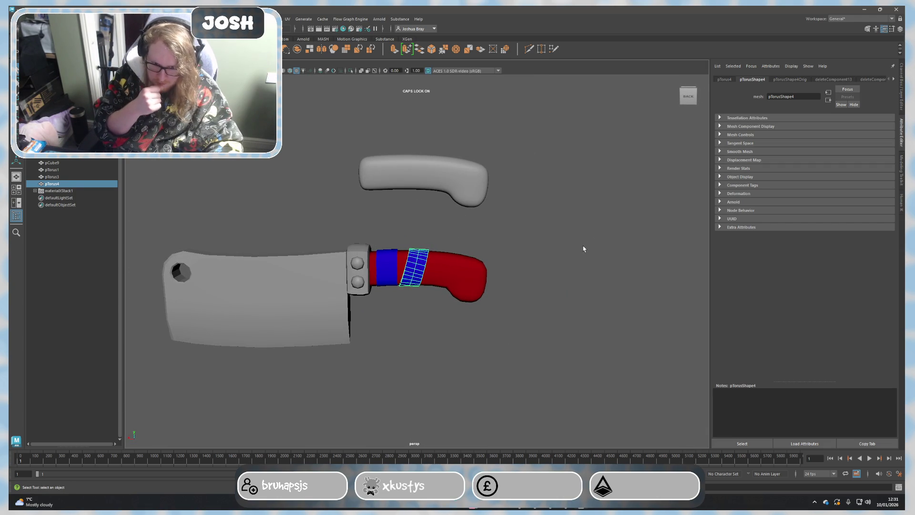
{"action": "right_click_drag", "start_coordinate": [576, 250], "coordinate": [577, 293], "text": "alt"}
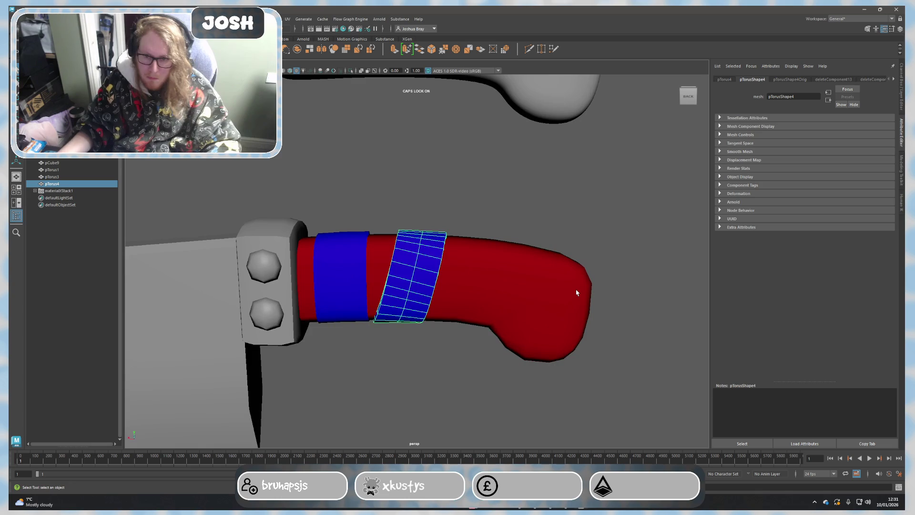
{"action": "mouse_move", "coordinate": [621, 300]}
{"action": "left_mouse_down", "text": "alt"}
{"action": "mouse_move", "coordinate": [610, 282]}
{"action": "mouse_move", "coordinate": [624, 234]}
{"action": "mouse_move", "coordinate": [630, 302]}
{"action": "left_mouse_up", "text": "alt"}
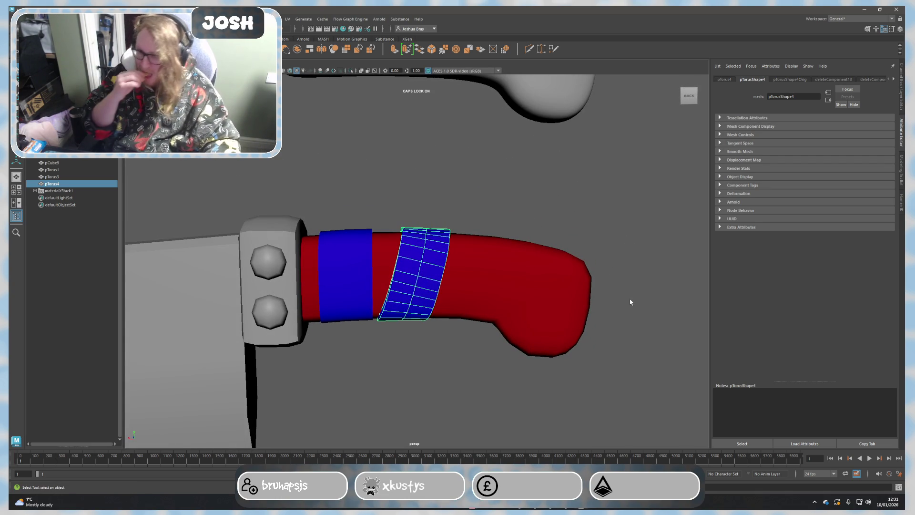
{"action": "scroll", "coordinate": [592, 324], "scroll_direction": "down", "scroll_amount": 5}
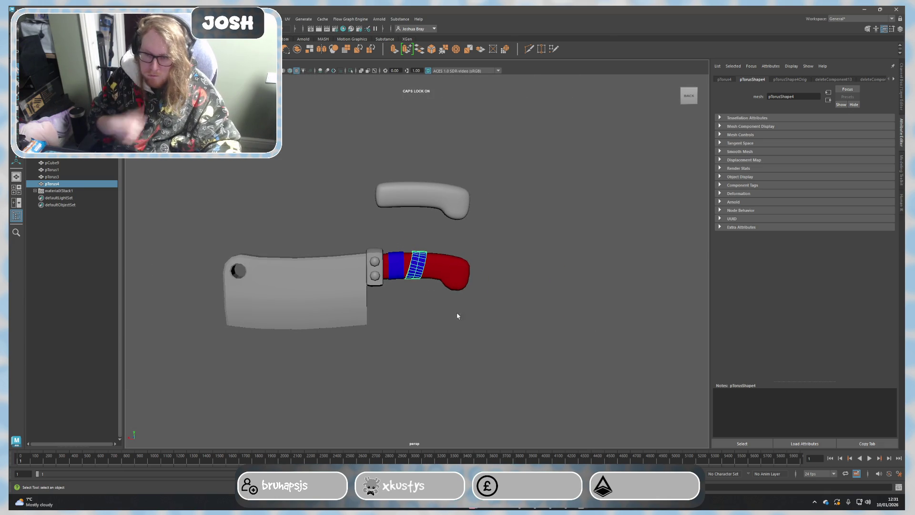
{"action": "scroll", "coordinate": [380, 313], "scroll_direction": "up", "scroll_amount": 4}
{"action": "left_click", "coordinate": [282, 317]}
{"action": "mouse_move", "coordinate": [283, 316]}
{"action": "left_mouse_down", "text": "alt"}
{"action": "mouse_move", "coordinate": [394, 362]}
{"action": "mouse_move", "coordinate": [422, 348]}
{"action": "mouse_move", "coordinate": [470, 347]}
{"action": "mouse_move", "coordinate": [409, 325]}
{"action": "mouse_move", "coordinate": [412, 332]}
{"action": "left_mouse_up", "text": "alt"}
{"action": "scroll", "coordinate": [467, 354], "scroll_direction": "up", "scroll_amount": 3}
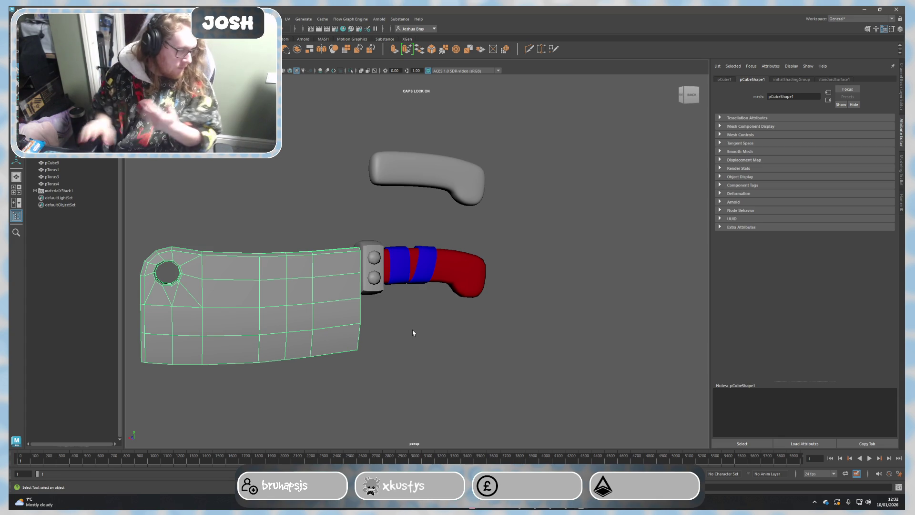
{"action": "mouse_move", "coordinate": [420, 361]}
{"action": "left_mouse_down", "text": "alt"}
{"action": "mouse_move", "coordinate": [474, 341]}
{"action": "mouse_move", "coordinate": [458, 341]}
{"action": "left_mouse_up", "text": "alt"}
{"action": "scroll", "coordinate": [445, 348], "scroll_direction": "up", "scroll_amount": 5}
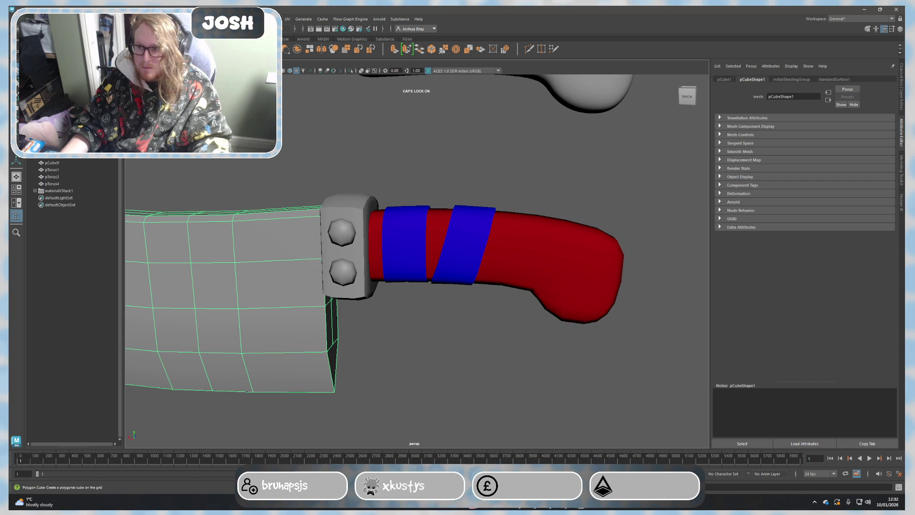
Step: Add a new torus, move it to the right of the handle and scale it up
{"action": "key", "text": "ctrl+z"}
{"action": "left_click_drag", "start_coordinate": [362, 286], "coordinate": [413, 306], "text": "alt"}
{"action": "key", "text": "w"}
{"action": "mouse_move", "coordinate": [296, 265]}
{"action": "left_mouse_down"}
{"action": "mouse_move", "coordinate": [552, 266]}
{"action": "mouse_move", "coordinate": [688, 213]}
{"action": "left_mouse_up"}
{"action": "key", "text": "r"}
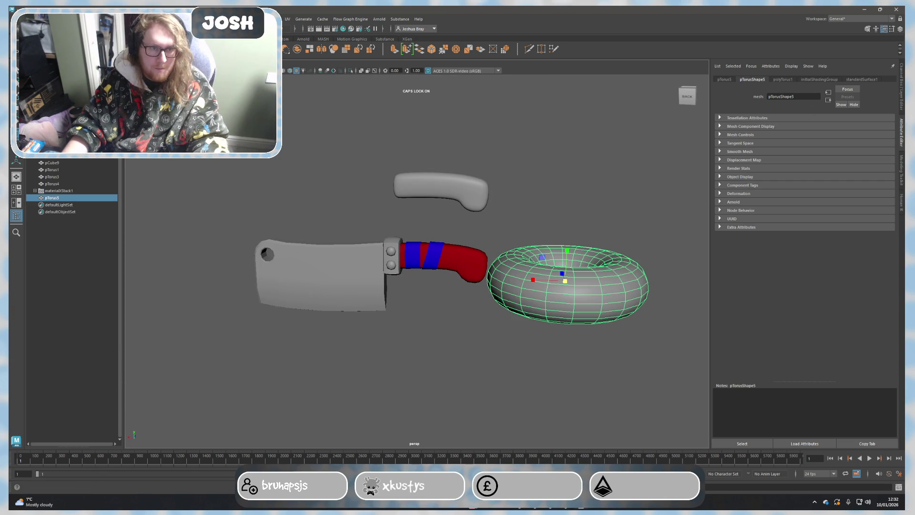
Step: In the Channel Box, set the torus's Rotate X and Rotate Y to 90
{"action": "left_click", "coordinate": [902, 84]}
{"action": "left_click", "coordinate": [841, 158]}
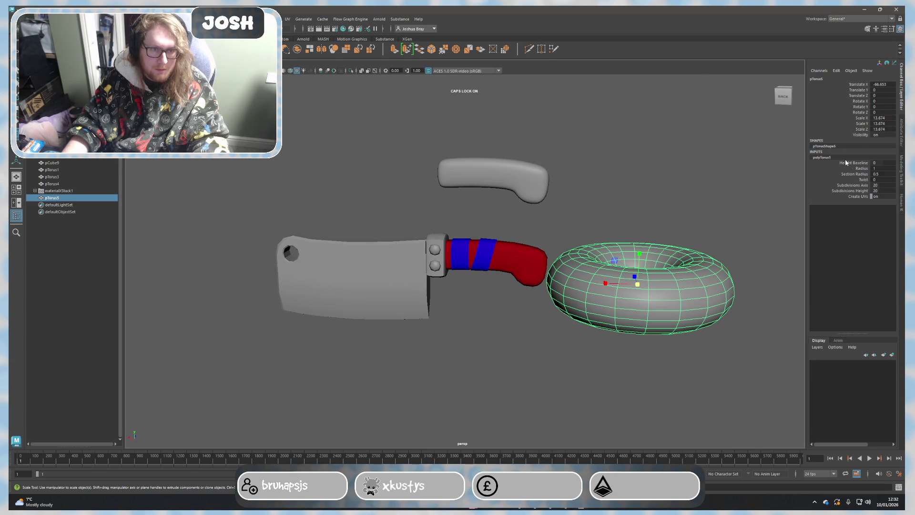
{"action": "left_click", "coordinate": [884, 102]}
{"action": "type", "text": "90"}
{"action": "key", "text": "Return"}
{"action": "left_click", "coordinate": [883, 106]}
{"action": "left_click", "coordinate": [883, 106]}
{"action": "type", "text": "90"}
{"action": "key", "text": "Return"}
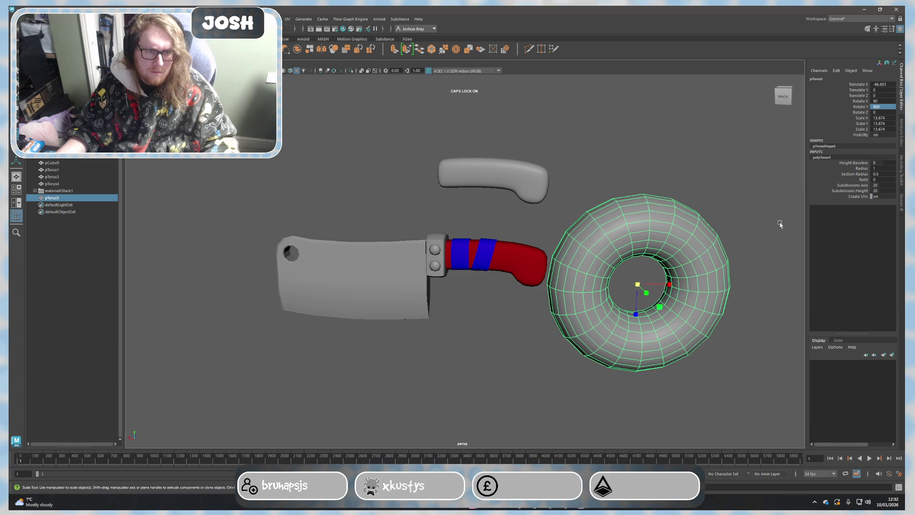
{"action": "double_click", "coordinate": [889, 108]}
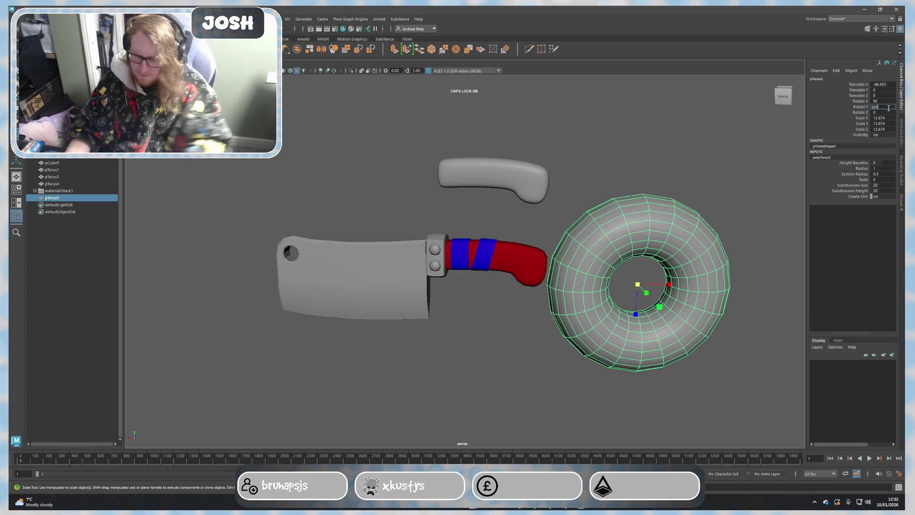
{"action": "key", "text": "Return"}
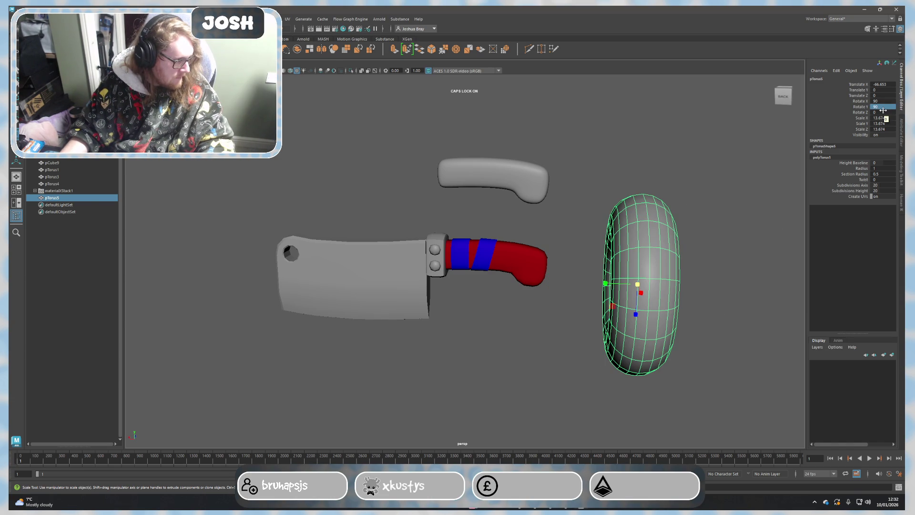
Step: Lower the torus's Subdivisions Height and set Subdivisions Axis to 12
{"action": "double_click", "coordinate": [886, 191]}
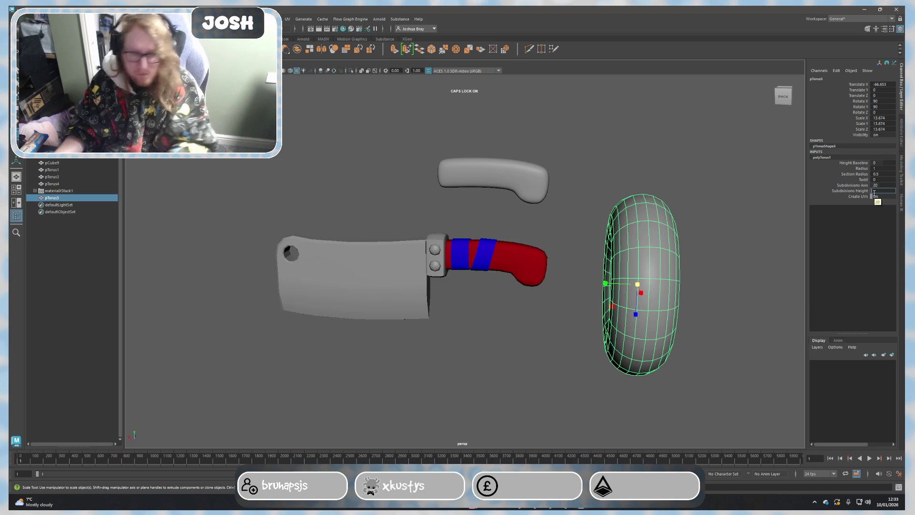
{"action": "type", "text": "4"}
{"action": "key", "text": "Return"}
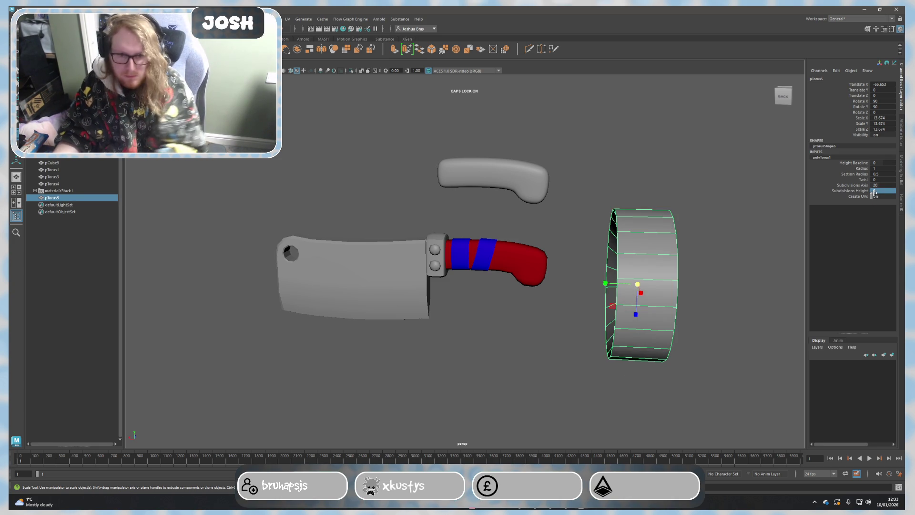
{"action": "double_click", "coordinate": [883, 184]}
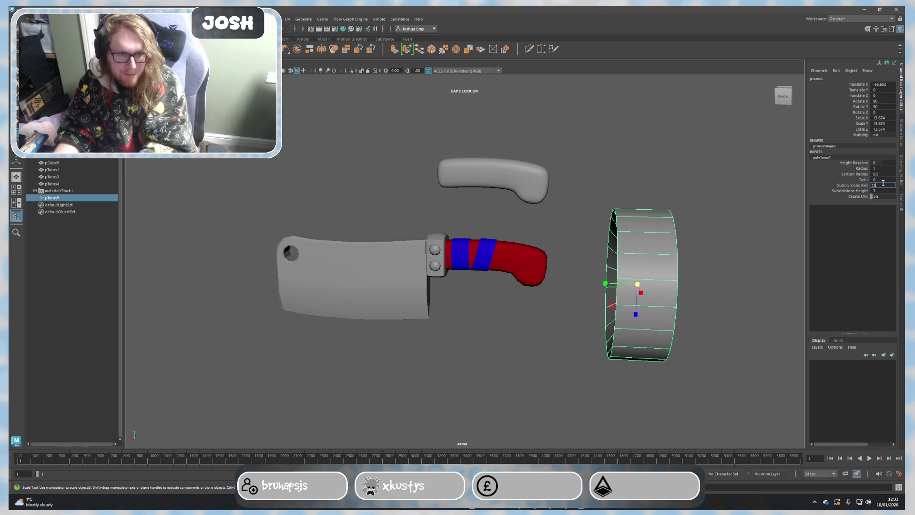
{"action": "key", "text": "Return"}
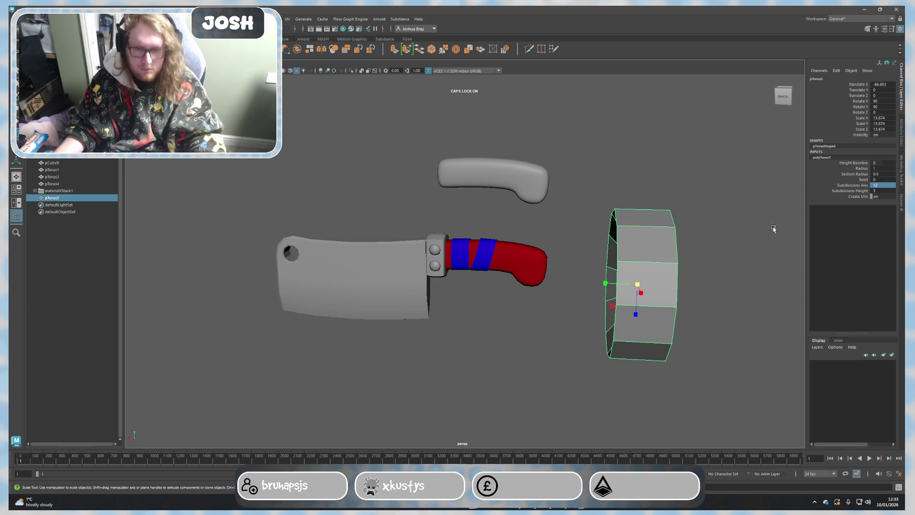
Step: Switch the torus to Face mode and select a ring of its faces
{"action": "scroll", "coordinate": [707, 204], "scroll_direction": "up", "scroll_amount": 5}
{"action": "mouse_move", "coordinate": [707, 204]}
{"action": "left_mouse_down", "text": "alt"}
{"action": "mouse_move", "coordinate": [633, 266]}
{"action": "mouse_move", "coordinate": [495, 248]}
{"action": "mouse_move", "coordinate": [532, 279]}
{"action": "mouse_move", "coordinate": [496, 281]}
{"action": "left_mouse_up", "text": "alt"}
{"action": "right_click", "coordinate": [491, 280]}
{"action": "left_click", "coordinate": [491, 299]}
{"action": "left_click_drag", "start_coordinate": [496, 225], "coordinate": [455, 331], "text": "alt"}
{"action": "double_click", "coordinate": [455, 331]}
Step: Return to Object Mode, move the torus onto the cleaver handle, shrink it and raise it
{"action": "key", "text": "ctrl+z"}
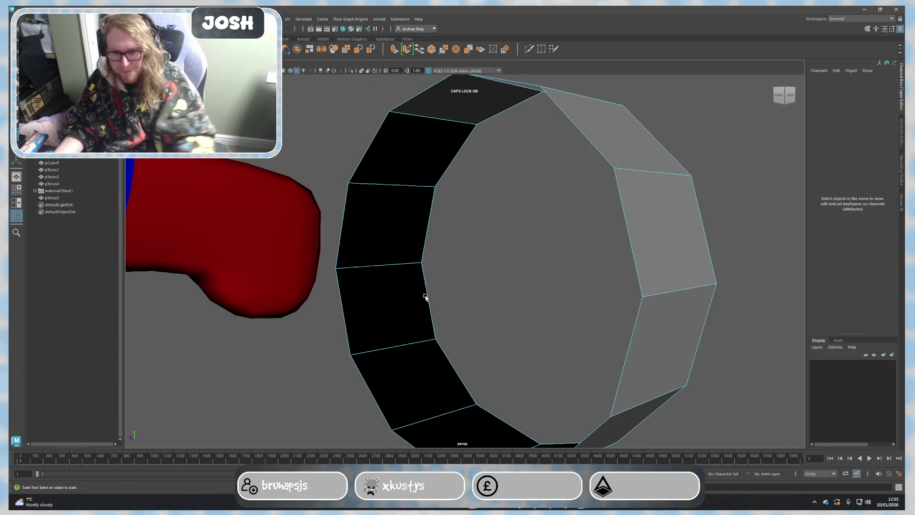
{"action": "scroll", "coordinate": [425, 297], "scroll_direction": "down", "scroll_amount": 10}
{"action": "right_click_drag", "start_coordinate": [468, 266], "coordinate": [499, 252]}
{"action": "key", "text": "w"}
{"action": "left_click_drag", "start_coordinate": [447, 274], "coordinate": [313, 276]}
{"action": "key", "text": "r"}
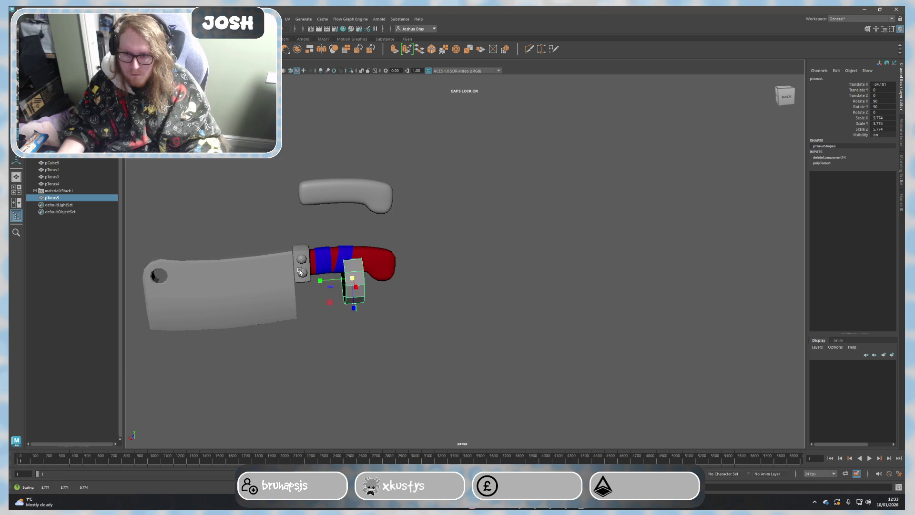
{"action": "scroll", "coordinate": [344, 306], "scroll_direction": "up", "scroll_amount": 5}
{"action": "mouse_move", "coordinate": [343, 306]}
{"action": "middle_mouse_down", "text": "alt"}
{"action": "mouse_move", "coordinate": [486, 200]}
{"action": "mouse_move", "coordinate": [457, 250]}
{"action": "middle_mouse_up", "text": "alt"}
{"action": "scroll", "coordinate": [456, 249], "scroll_direction": "up", "scroll_amount": 5}
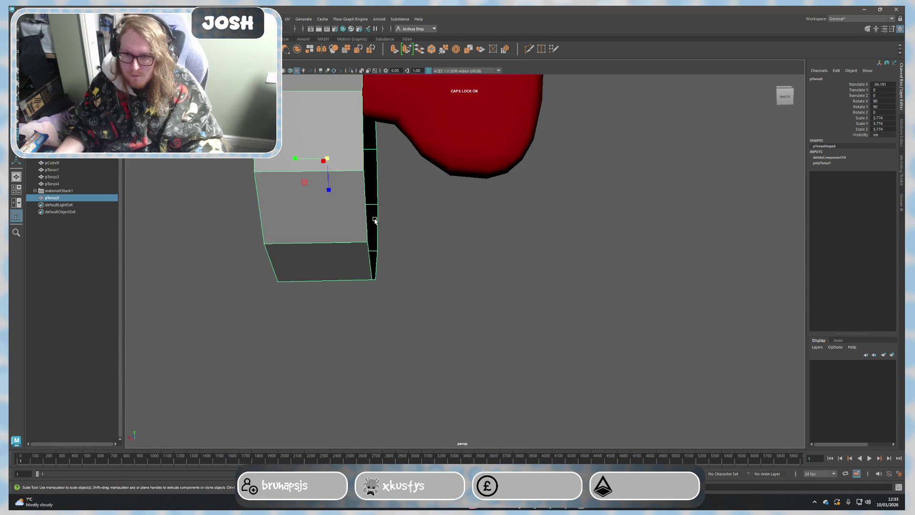
{"action": "scroll", "coordinate": [372, 248], "scroll_direction": "down", "scroll_amount": 3}
{"action": "key", "text": "w"}
{"action": "mouse_move", "coordinate": [373, 249]}
{"action": "left_mouse_down"}
{"action": "mouse_move", "coordinate": [374, 149]}
{"action": "mouse_move", "coordinate": [374, 174]}
{"action": "mouse_move", "coordinate": [311, 169]}
{"action": "mouse_move", "coordinate": [386, 174]}
{"action": "mouse_move", "coordinate": [377, 172]}
{"action": "mouse_move", "coordinate": [391, 152]}
{"action": "mouse_move", "coordinate": [417, 142]}
{"action": "left_mouse_up"}
{"action": "key", "text": "r"}
Step: Stretch the band to scale 3.031 (Z 4.314) and slide it toward the blade
{"action": "key", "text": "w"}
{"action": "key", "text": "e"}
{"action": "key", "text": "w"}
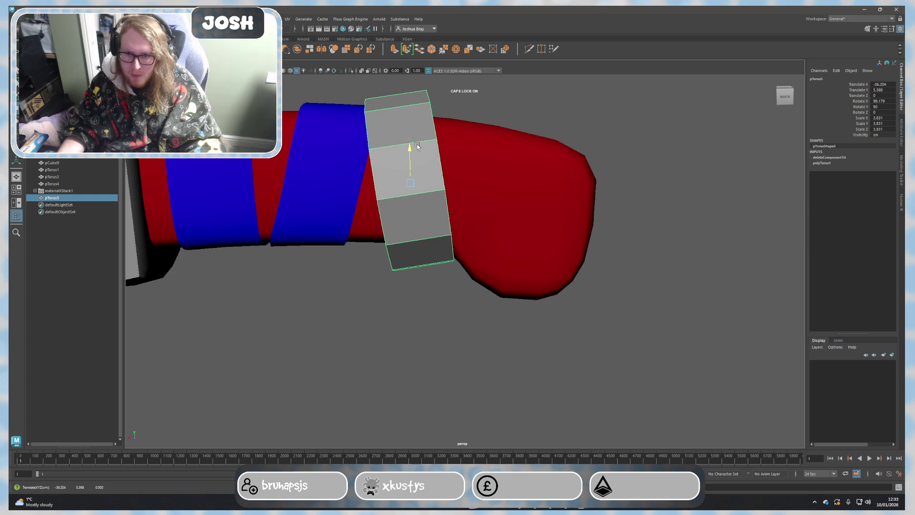
{"action": "scroll", "coordinate": [432, 190], "scroll_direction": "down", "scroll_amount": 1}
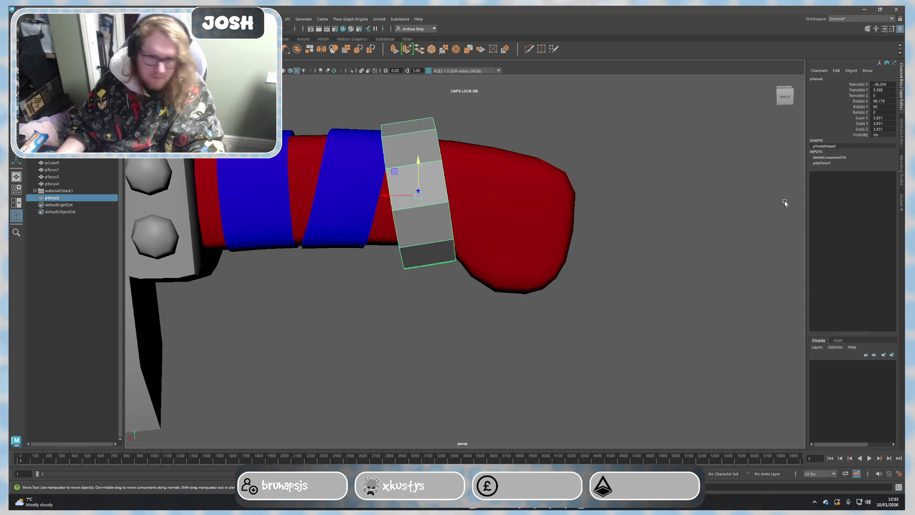
{"action": "mouse_move", "coordinate": [477, 286]}
{"action": "left_mouse_down", "text": "alt"}
{"action": "mouse_move", "coordinate": [410, 313]}
{"action": "mouse_move", "coordinate": [456, 358]}
{"action": "mouse_move", "coordinate": [480, 352]}
{"action": "mouse_move", "coordinate": [484, 268]}
{"action": "left_mouse_up", "text": "alt"}
{"action": "key", "text": "r"}
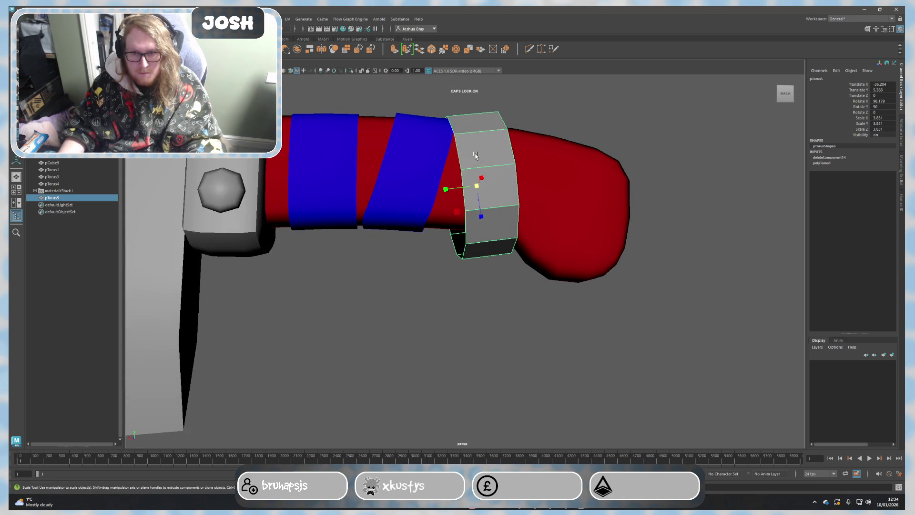
{"action": "key", "text": "ctrl+z"}
{"action": "left_click_drag", "start_coordinate": [481, 208], "coordinate": [481, 218]}
{"action": "key", "text": "w"}
{"action": "mouse_move", "coordinate": [453, 180]}
{"action": "left_mouse_down"}
{"action": "mouse_move", "coordinate": [437, 181]}
{"action": "mouse_move", "coordinate": [475, 234]}
{"action": "left_mouse_up"}
Step: Cut three vertical edge loops through the grey band
{"action": "left_click", "coordinate": [903, 169]}
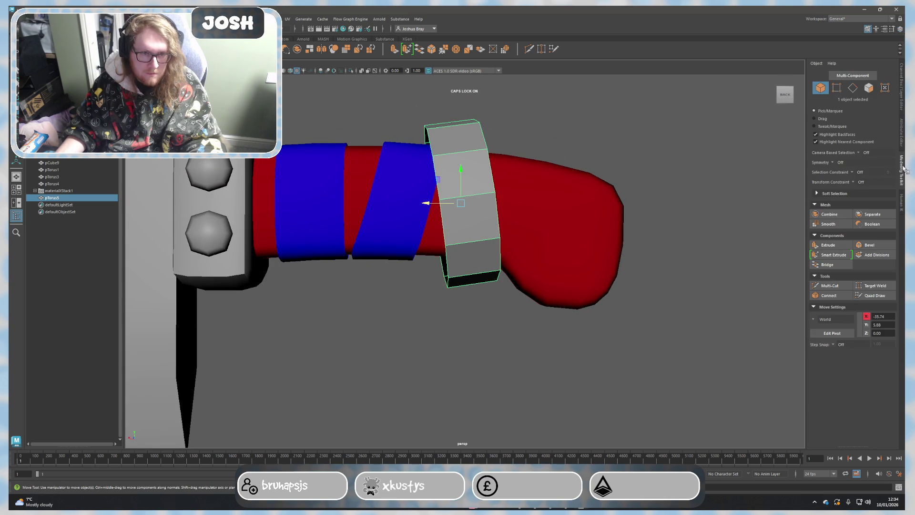
{"action": "left_click", "coordinate": [830, 286]}
{"action": "left_click", "coordinate": [459, 197], "text": "ctrl"}
{"action": "left_click", "coordinate": [454, 197], "text": "ctrl"}
{"action": "left_click", "coordinate": [482, 195], "text": "ctrl"}
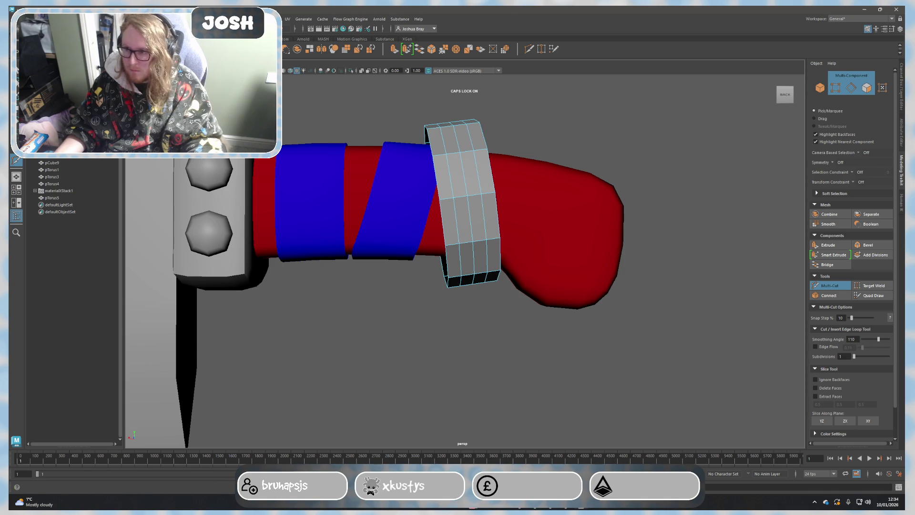
{"action": "key", "text": "q"}
Step: Select the slanted blue band together with the red handle
{"action": "left_click", "coordinate": [405, 225]}
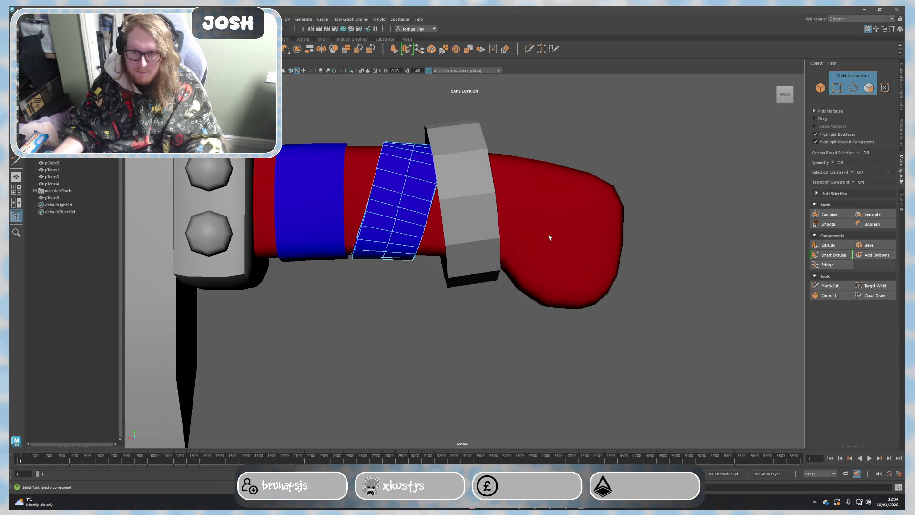
{"action": "left_click", "coordinate": [526, 237], "text": "shift"}
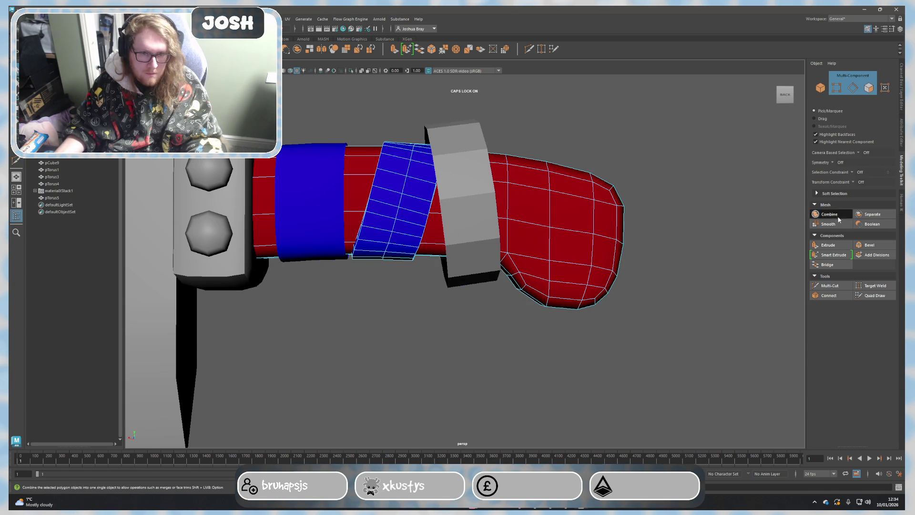
{"action": "left_click", "coordinate": [719, 187]}
{"action": "left_click", "coordinate": [522, 239]}
{"action": "left_click", "coordinate": [414, 216]}
{"action": "left_click_drag", "start_coordinate": [425, 237], "coordinate": [477, 239], "text": "alt"}
{"action": "left_click", "coordinate": [639, 295], "text": "shift"}
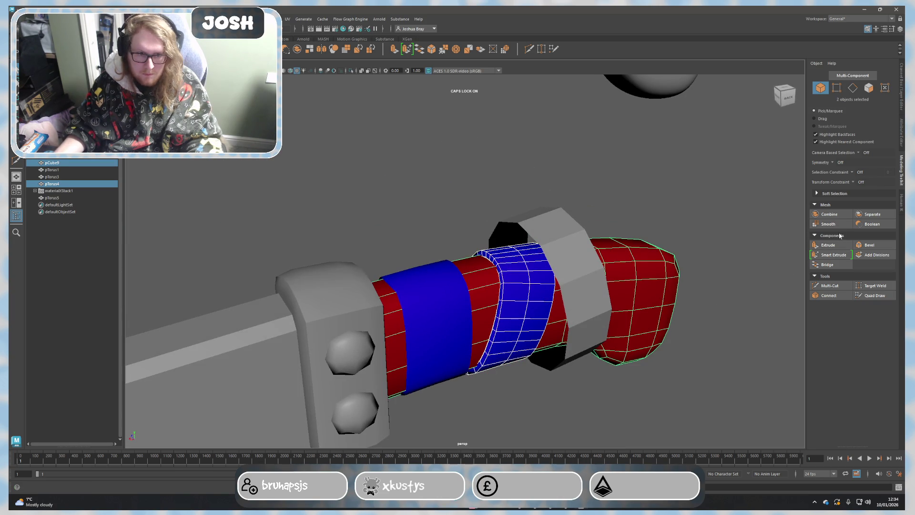
Step: Pick faces on the red handle in component mode, then return to object mode
{"action": "left_click", "coordinate": [740, 288]}
{"action": "key", "text": "F8"}
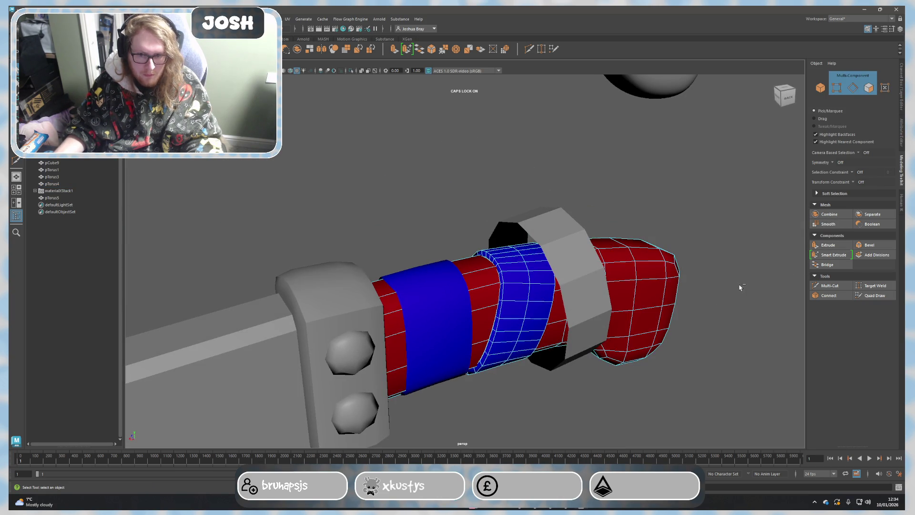
{"action": "left_click_drag", "start_coordinate": [740, 287], "coordinate": [660, 292], "text": "alt"}
{"action": "left_click", "coordinate": [596, 276]}
{"action": "left_click", "coordinate": [419, 268]}
{"action": "key", "text": "F8"}
Step: Boolean Union the red handle and blue band, then select the grey ring and combined mesh
{"action": "left_click", "coordinate": [548, 272]}
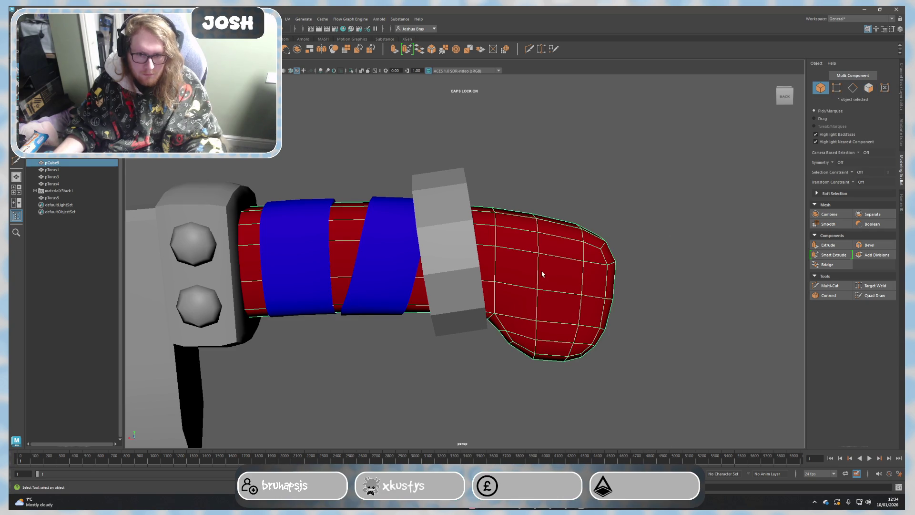
{"action": "left_click", "coordinate": [403, 248], "text": "shift"}
{"action": "left_click", "coordinate": [858, 225]}
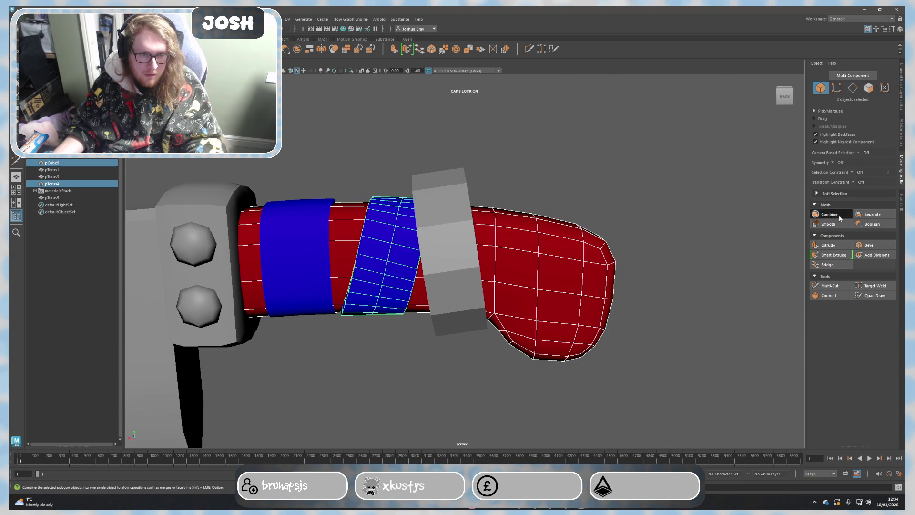
{"action": "left_click", "coordinate": [437, 210]}
{"action": "left_click", "coordinate": [545, 287], "text": "shift"}
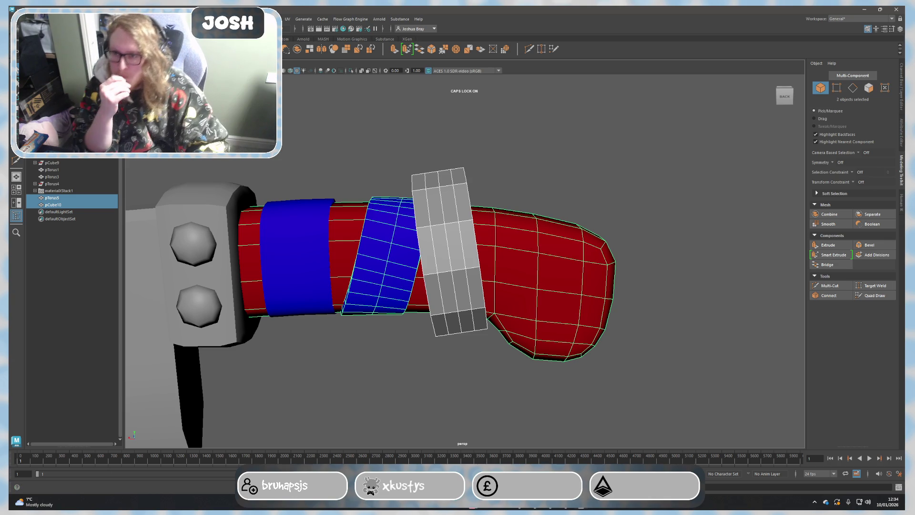
Step: Select the grey ring and delete construction history from all objects
{"action": "left_click", "coordinate": [210, 19]}
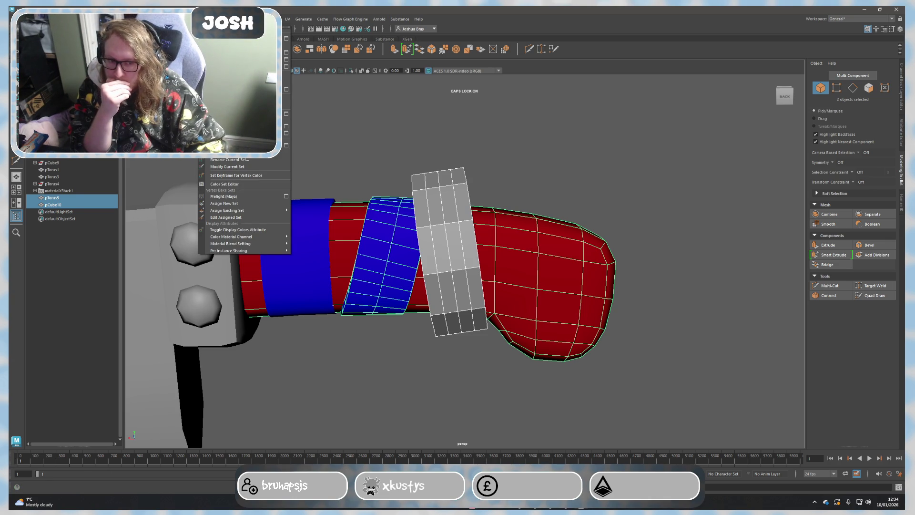
{"action": "key", "text": "Escape"}
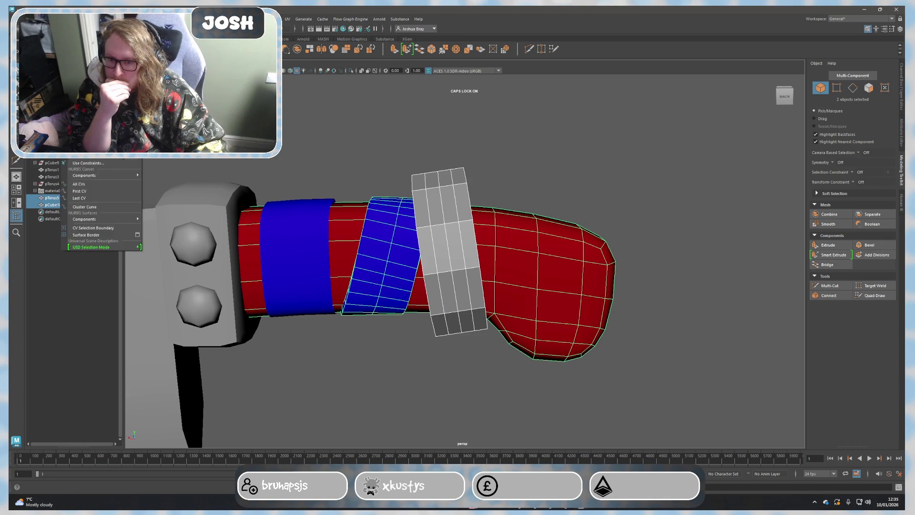
{"action": "left_click", "coordinate": [455, 185]}
{"action": "left_click", "coordinate": [455, 185]}
{"action": "left_click", "coordinate": [33, 19]}
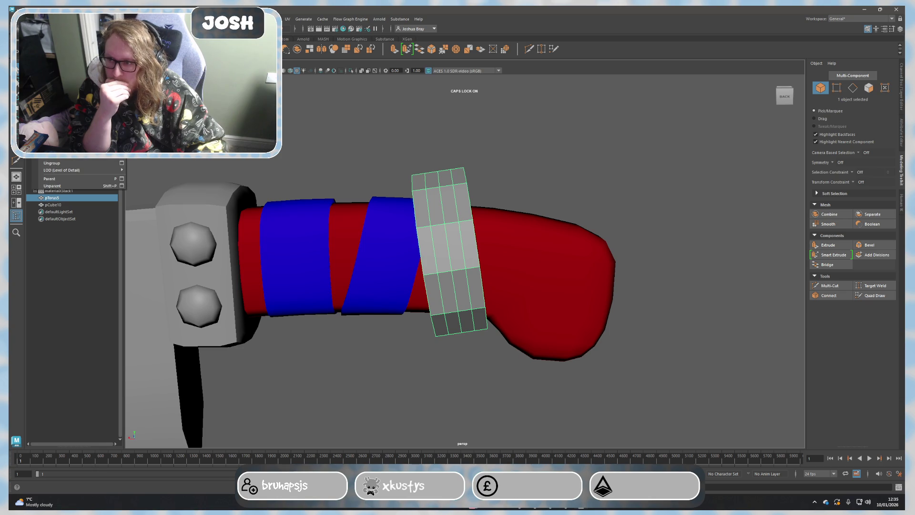
{"action": "mouse_move", "coordinate": [85, 143]}
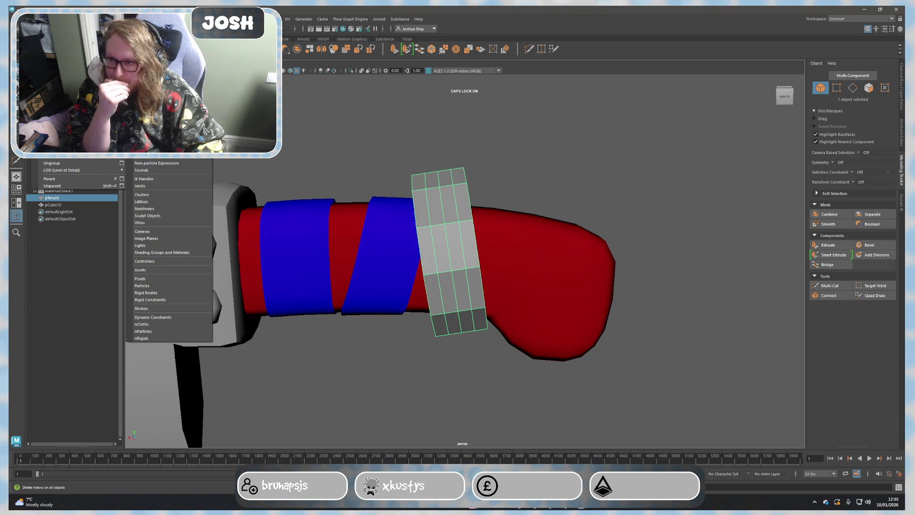
{"action": "left_click", "coordinate": [148, 155]}
Step: Select the grey ring, then the red handle, and apply ShrinkWrap
{"action": "left_click", "coordinate": [501, 255]}
{"action": "left_click", "coordinate": [453, 219]}
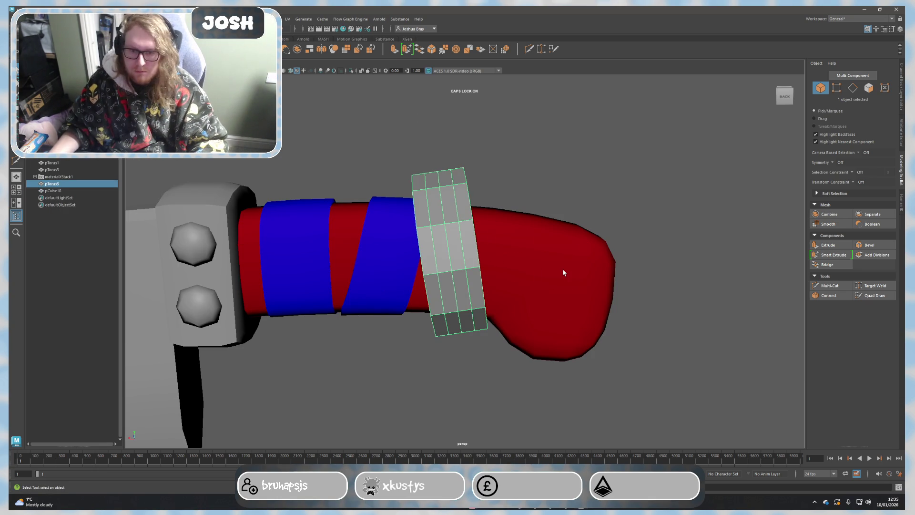
{"action": "left_click", "coordinate": [564, 273], "text": "shift"}
{"action": "left_click", "coordinate": [273, 19]}
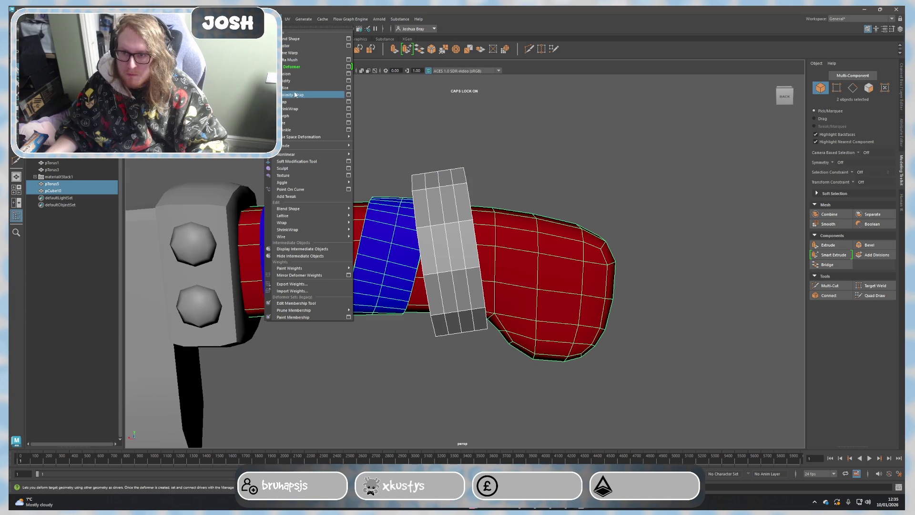
{"action": "left_click", "coordinate": [292, 109]}
{"action": "mouse_move", "coordinate": [496, 186]}
{"action": "left_mouse_down", "text": "alt"}
{"action": "mouse_move", "coordinate": [478, 180]}
{"action": "mouse_move", "coordinate": [506, 158]}
{"action": "mouse_move", "coordinate": [517, 160]}
{"action": "mouse_move", "coordinate": [513, 188]}
{"action": "left_mouse_up", "text": "alt"}
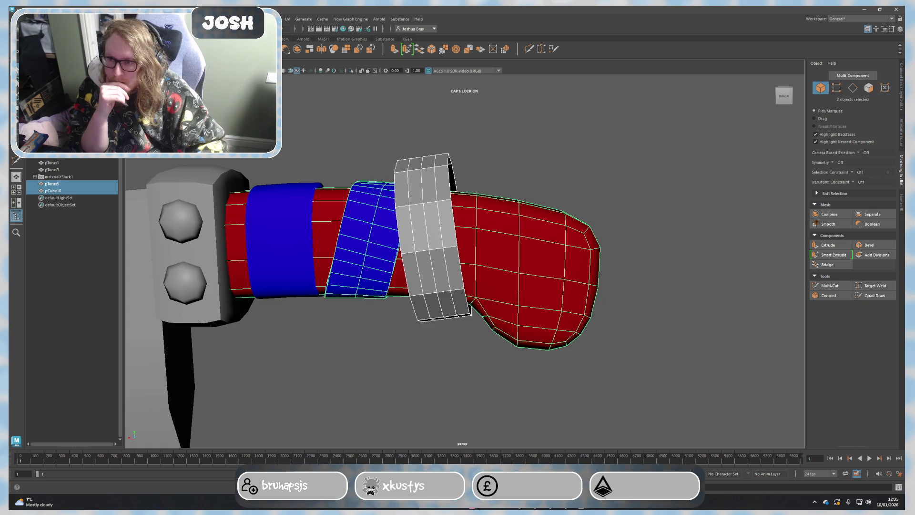
Step: Reapply ShrinkWrap from its options window, inspect the fitted band, and close the window
{"action": "left_click", "coordinate": [273, 19]}
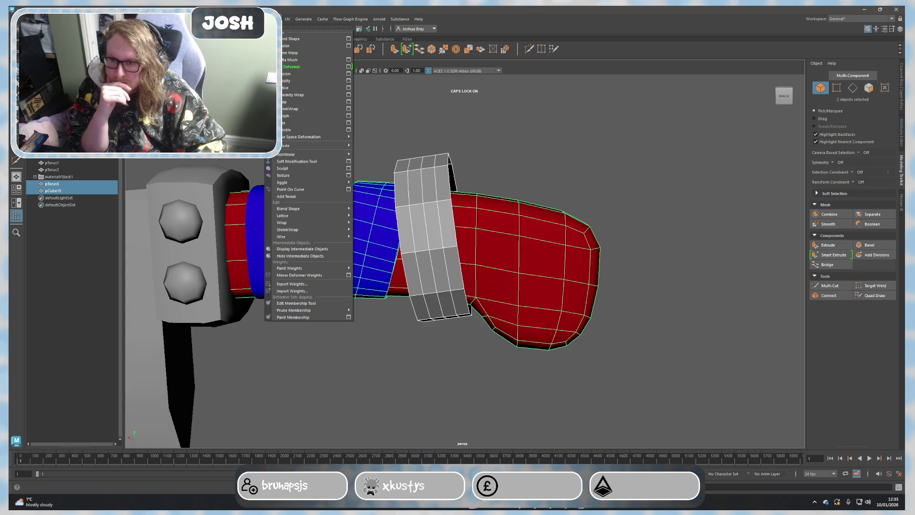
{"action": "left_click", "coordinate": [349, 109]}
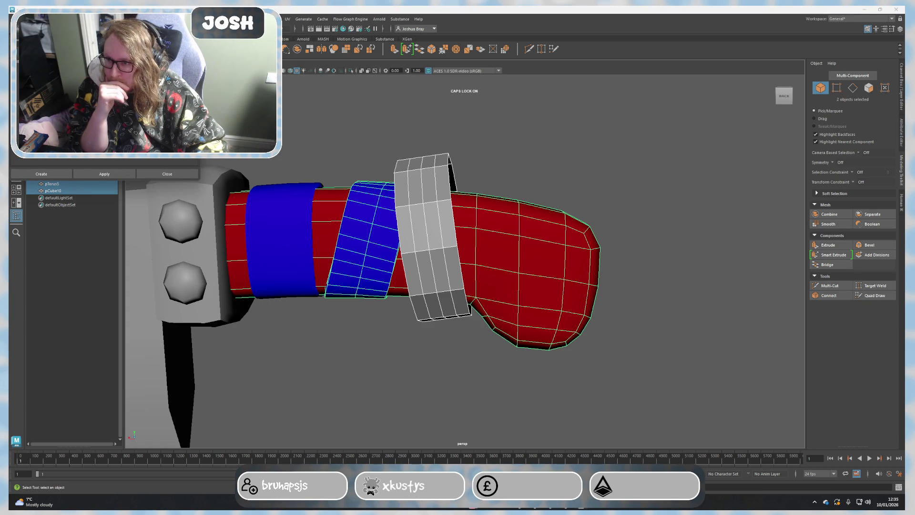
{"action": "left_click", "coordinate": [103, 176]}
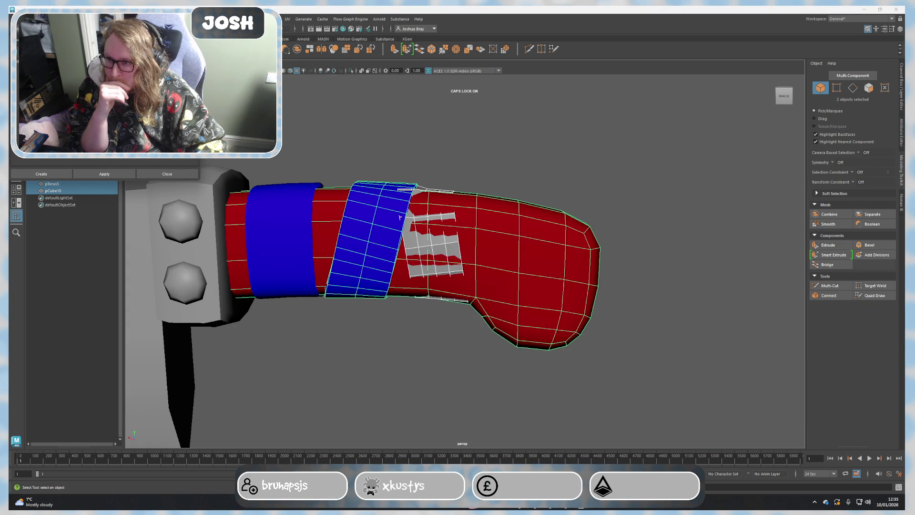
{"action": "left_click", "coordinate": [112, 173]}
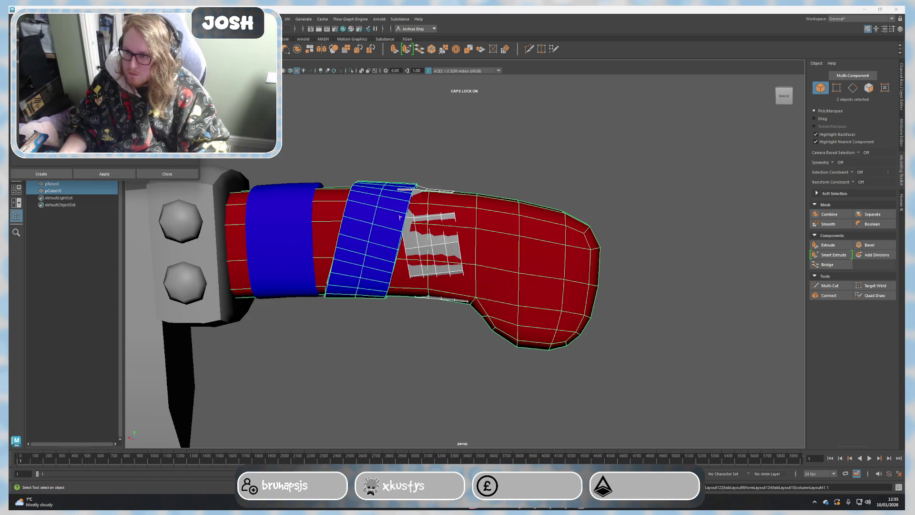
{"action": "key", "text": "ctrl+z"}
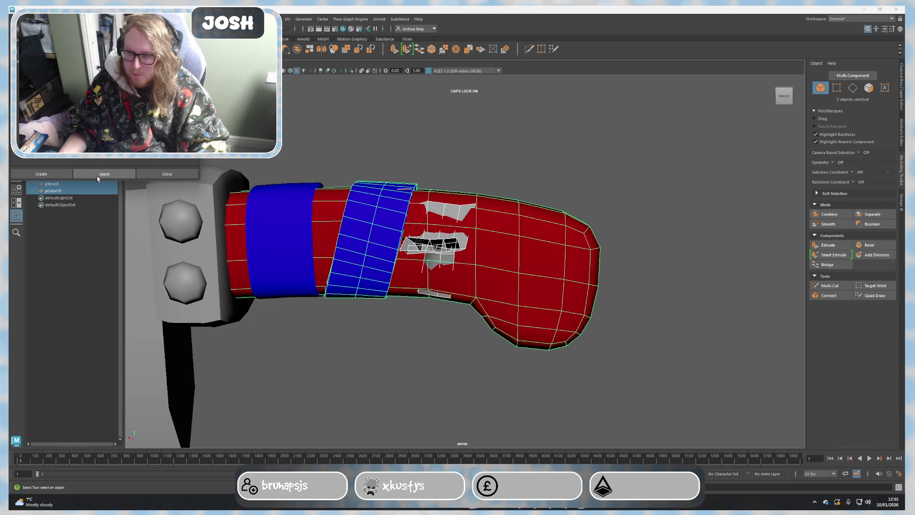
{"action": "left_click", "coordinate": [104, 173]}
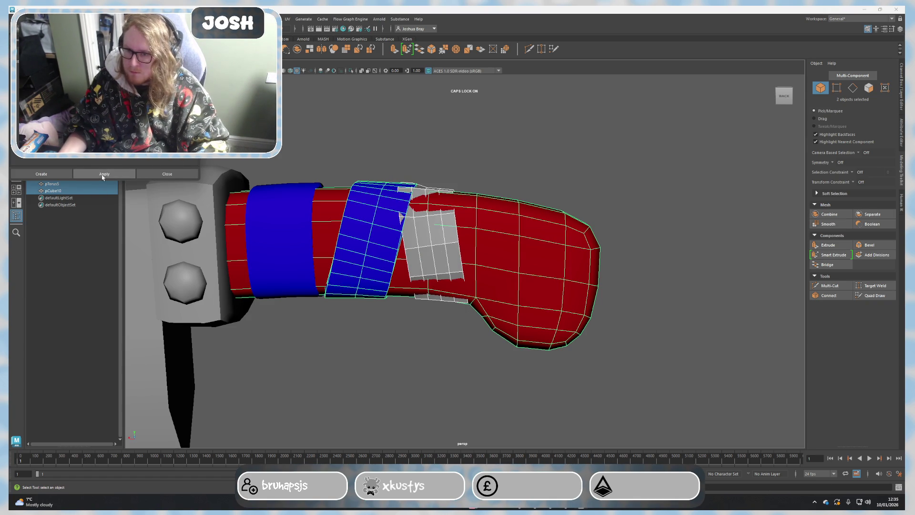
{"action": "mouse_move", "coordinate": [576, 248]}
{"action": "left_mouse_down", "text": "alt"}
{"action": "mouse_move", "coordinate": [492, 224]}
{"action": "mouse_move", "coordinate": [505, 246]}
{"action": "mouse_move", "coordinate": [472, 259]}
{"action": "mouse_move", "coordinate": [488, 264]}
{"action": "mouse_move", "coordinate": [423, 241]}
{"action": "mouse_move", "coordinate": [416, 248]}
{"action": "left_mouse_up", "text": "alt"}
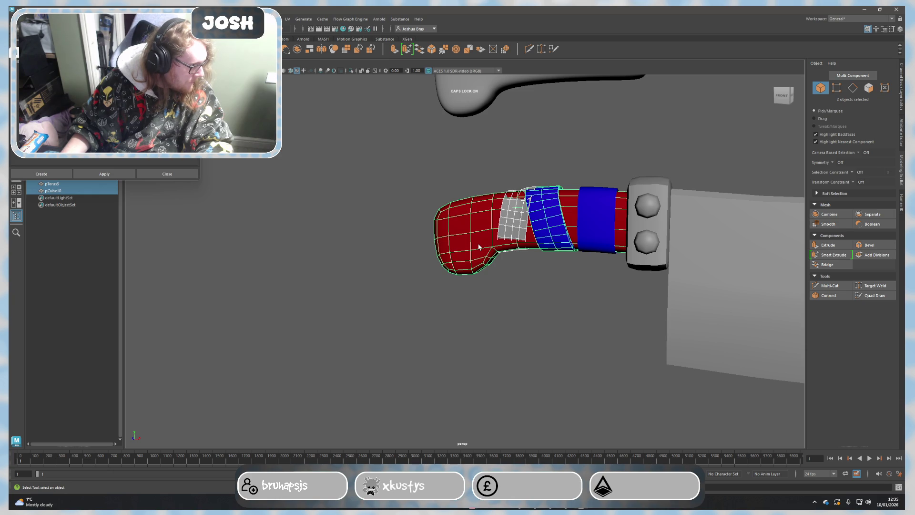
{"action": "mouse_move", "coordinate": [477, 250]}
{"action": "left_mouse_down", "text": "alt"}
{"action": "mouse_move", "coordinate": [601, 276]}
{"action": "mouse_move", "coordinate": [550, 265]}
{"action": "mouse_move", "coordinate": [543, 298]}
{"action": "left_mouse_up", "text": "alt"}
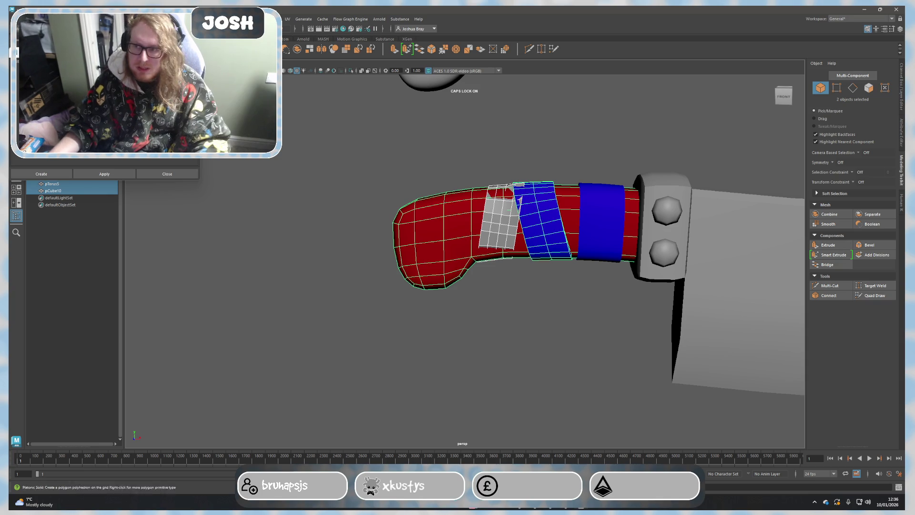
{"action": "left_click", "coordinate": [167, 174]}
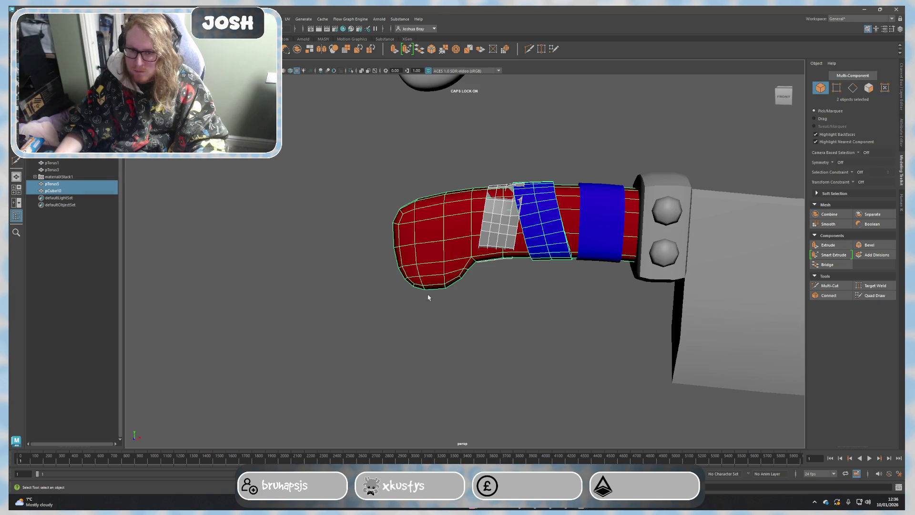
{"action": "scroll", "coordinate": [395, 286], "scroll_direction": "up", "scroll_amount": 3}
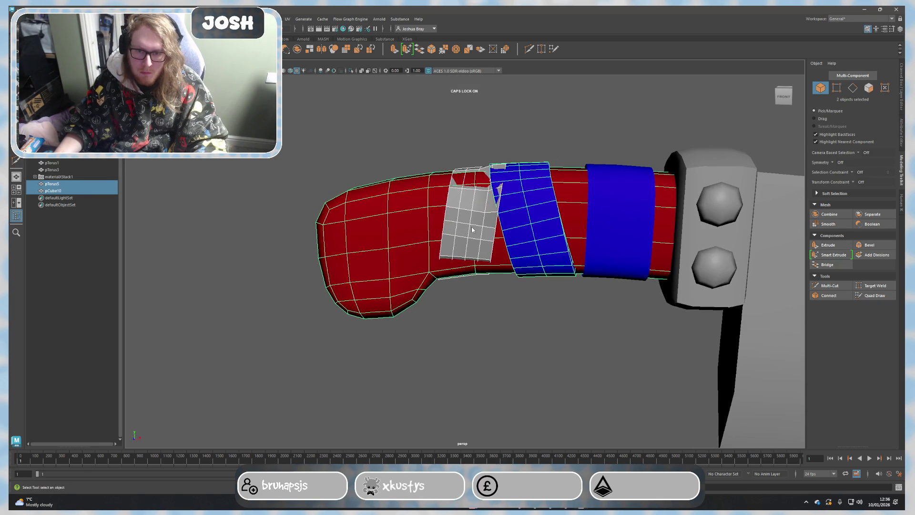
{"action": "left_click", "coordinate": [473, 230]}
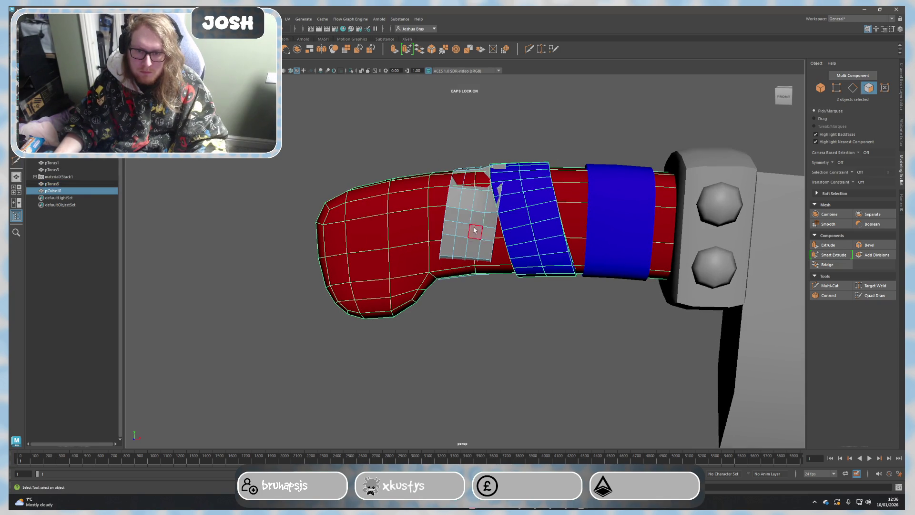
{"action": "right_click_drag", "start_coordinate": [473, 206], "coordinate": [473, 198]}
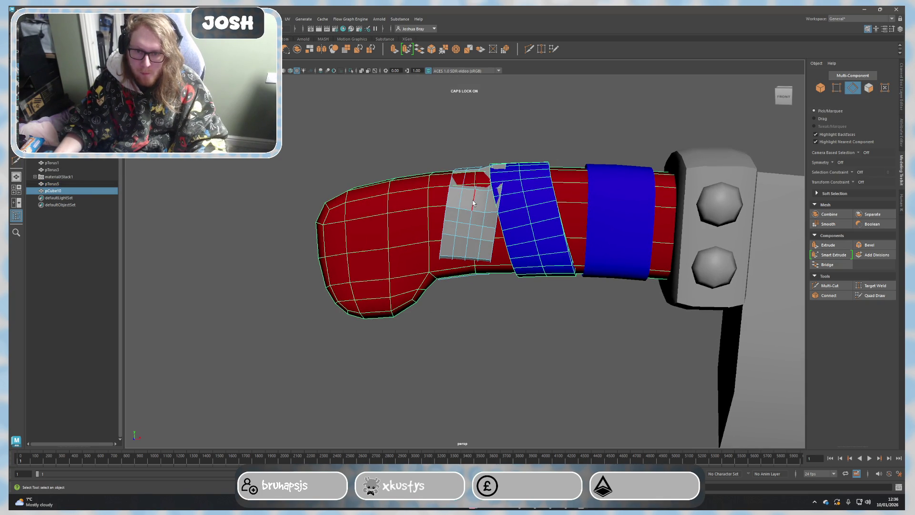
{"action": "double_click", "coordinate": [475, 208]}
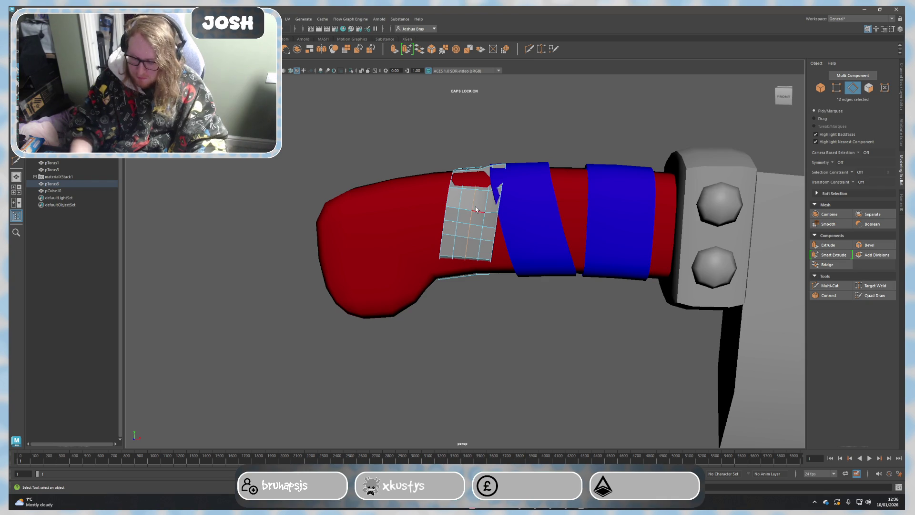
{"action": "key", "text": "Delete"}
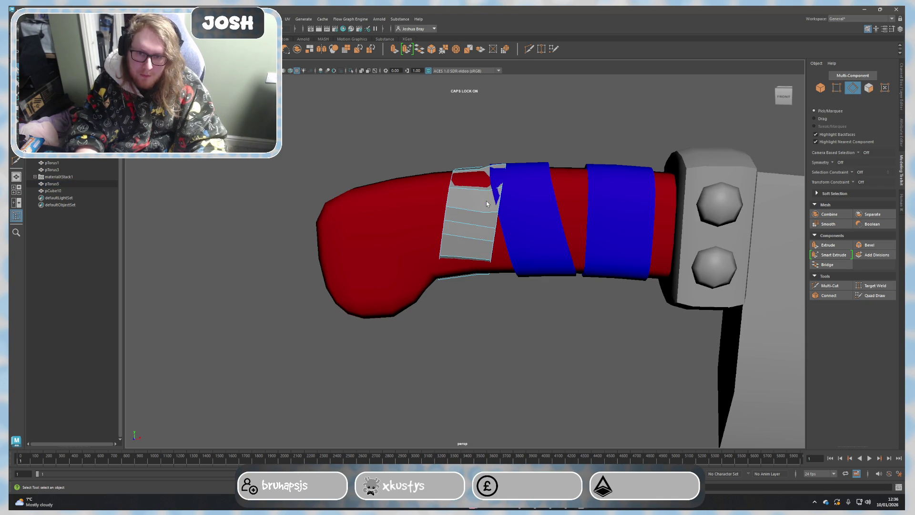
{"action": "right_click_drag", "start_coordinate": [487, 203], "coordinate": [458, 204]}
{"action": "scroll", "coordinate": [429, 181], "scroll_direction": "down", "scroll_amount": 3}
{"action": "left_click_drag", "start_coordinate": [400, 139], "coordinate": [568, 392]}
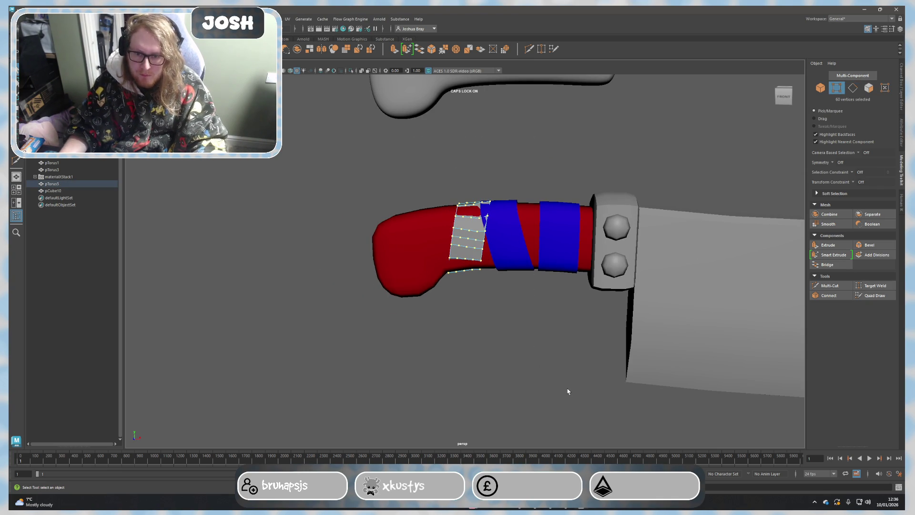
{"action": "mouse_move", "coordinate": [523, 319]}
{"action": "left_mouse_down", "text": "alt"}
{"action": "mouse_move", "coordinate": [499, 291]}
{"action": "mouse_move", "coordinate": [521, 315]}
{"action": "mouse_move", "coordinate": [529, 291]}
{"action": "mouse_move", "coordinate": [595, 276]}
{"action": "mouse_move", "coordinate": [630, 285]}
{"action": "left_mouse_up", "text": "alt"}
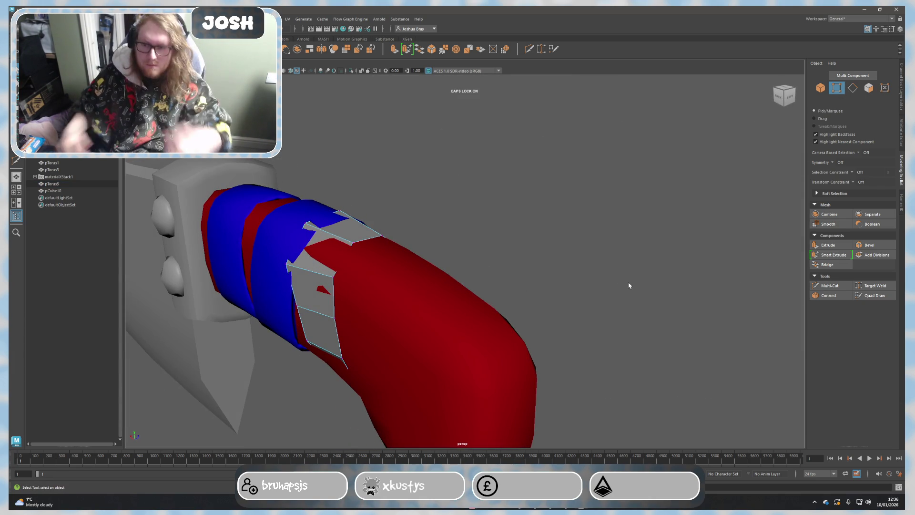
{"action": "right_click_drag", "start_coordinate": [368, 207], "coordinate": [368, 224]}
Step: Select the grey patch's face loop and extrude it with a thickness of 0.3
{"action": "left_click", "coordinate": [353, 224]}
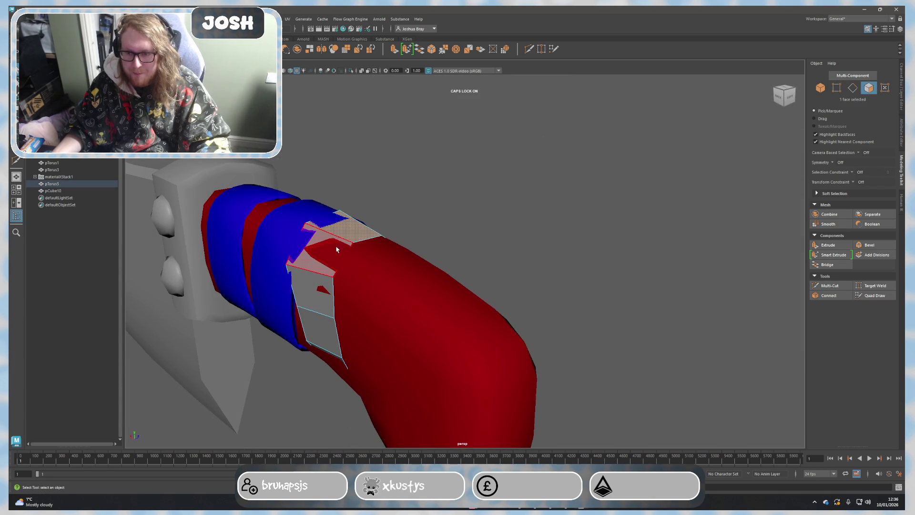
{"action": "left_click", "coordinate": [322, 244], "text": "shift"}
{"action": "double_click", "coordinate": [321, 244], "text": "shift"}
{"action": "key", "text": "ctrl+e"}
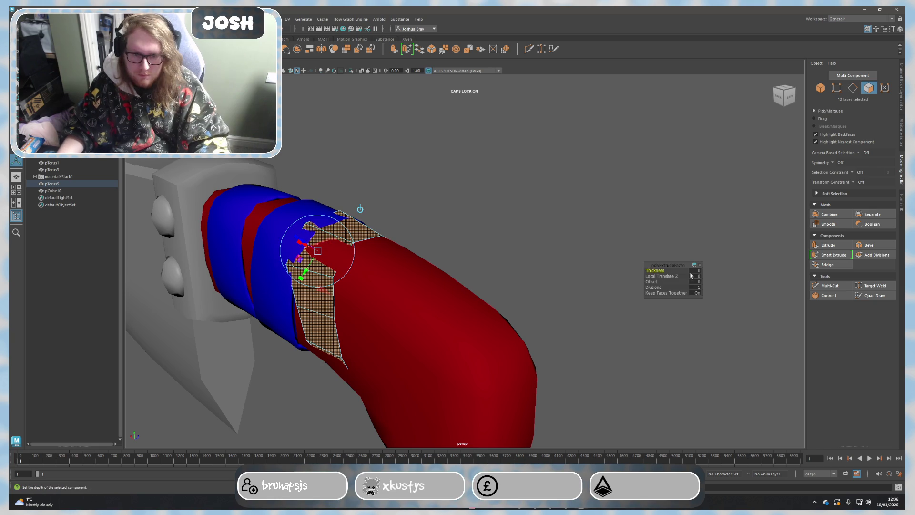
{"action": "key", "text": "BackSpace"}
{"action": "type", "text": ".3"}
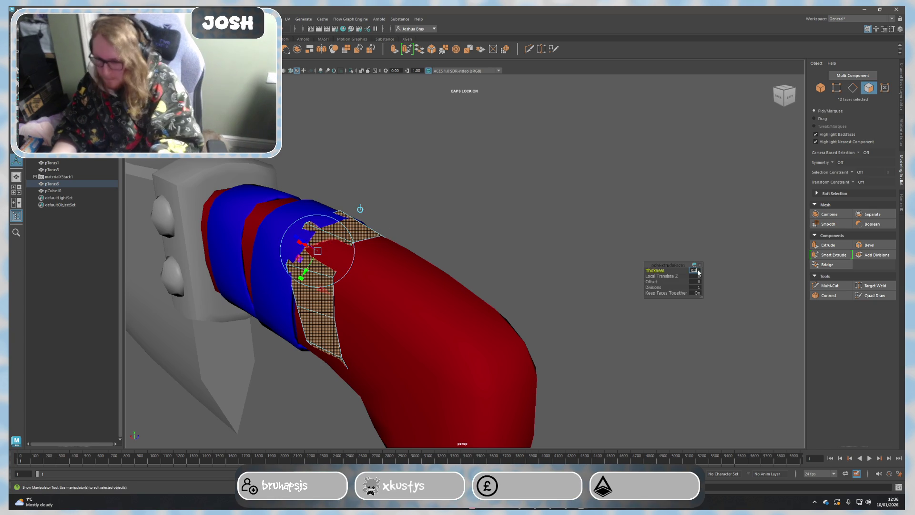
{"action": "key", "text": "Return"}
Step: Reduce the extrude thickness to 0.2 and inspect the thickened band
{"action": "left_click_drag", "start_coordinate": [494, 210], "coordinate": [548, 200], "text": "alt"}
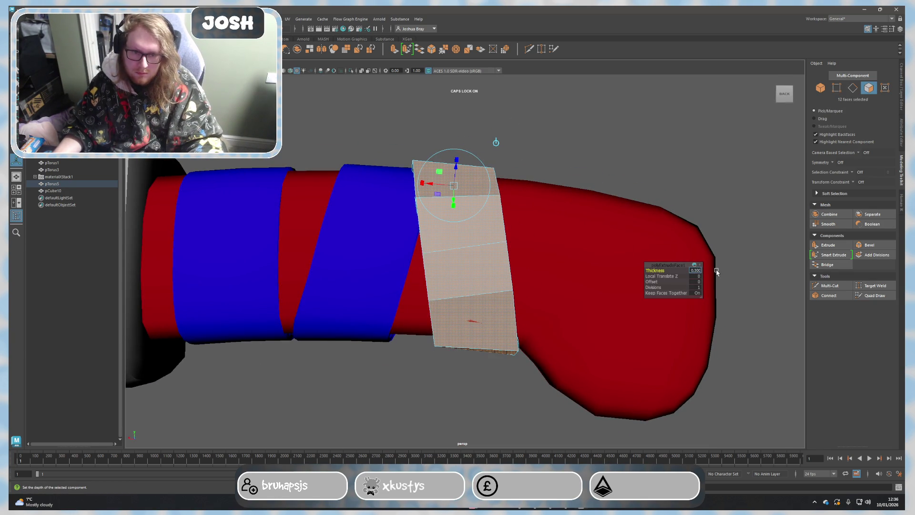
{"action": "type", "text": ".2"}
{"action": "key", "text": "Return"}
{"action": "mouse_move", "coordinate": [630, 267]}
{"action": "left_mouse_down", "text": "alt"}
{"action": "mouse_move", "coordinate": [511, 309]}
{"action": "mouse_move", "coordinate": [480, 308]}
{"action": "mouse_move", "coordinate": [511, 290]}
{"action": "mouse_move", "coordinate": [604, 292]}
{"action": "mouse_move", "coordinate": [648, 312]}
{"action": "mouse_move", "coordinate": [467, 333]}
{"action": "mouse_move", "coordinate": [582, 327]}
{"action": "mouse_move", "coordinate": [477, 338]}
{"action": "mouse_move", "coordinate": [523, 351]}
{"action": "mouse_move", "coordinate": [362, 264]}
{"action": "mouse_move", "coordinate": [378, 272]}
{"action": "mouse_move", "coordinate": [300, 249]}
{"action": "mouse_move", "coordinate": [294, 302]}
{"action": "mouse_move", "coordinate": [218, 314]}
{"action": "mouse_move", "coordinate": [235, 303]}
{"action": "mouse_move", "coordinate": [221, 286]}
{"action": "mouse_move", "coordinate": [299, 306]}
{"action": "mouse_move", "coordinate": [280, 311]}
{"action": "mouse_move", "coordinate": [333, 327]}
{"action": "mouse_move", "coordinate": [334, 298]}
{"action": "mouse_move", "coordinate": [353, 329]}
{"action": "mouse_move", "coordinate": [390, 327]}
{"action": "left_mouse_up", "text": "alt"}
{"action": "key", "text": "r"}
{"action": "mouse_move", "coordinate": [448, 365]}
{"action": "left_mouse_down", "text": "alt"}
{"action": "mouse_move", "coordinate": [431, 366]}
{"action": "mouse_move", "coordinate": [464, 394]}
{"action": "mouse_move", "coordinate": [740, 268]}
{"action": "mouse_move", "coordinate": [831, 295]}
{"action": "left_mouse_up", "text": "alt"}
Step: Slide the grey band's corner edges sideways along X toward the red handle
{"action": "left_click", "coordinate": [830, 285]}
{"action": "scroll", "coordinate": [415, 334], "scroll_direction": "up", "scroll_amount": 3}
{"action": "scroll", "coordinate": [323, 288], "scroll_direction": "up", "scroll_amount": 2}
{"action": "key", "text": "q"}
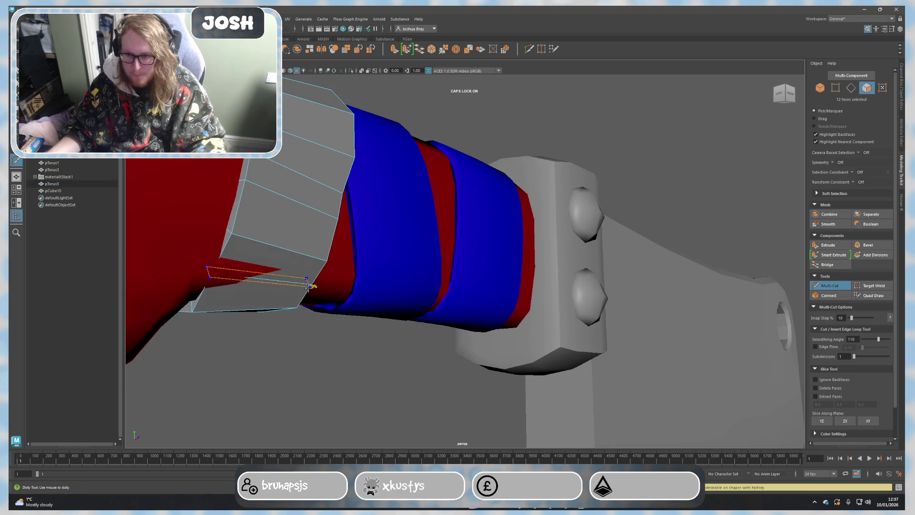
{"action": "right_click_drag", "start_coordinate": [300, 288], "coordinate": [279, 307]}
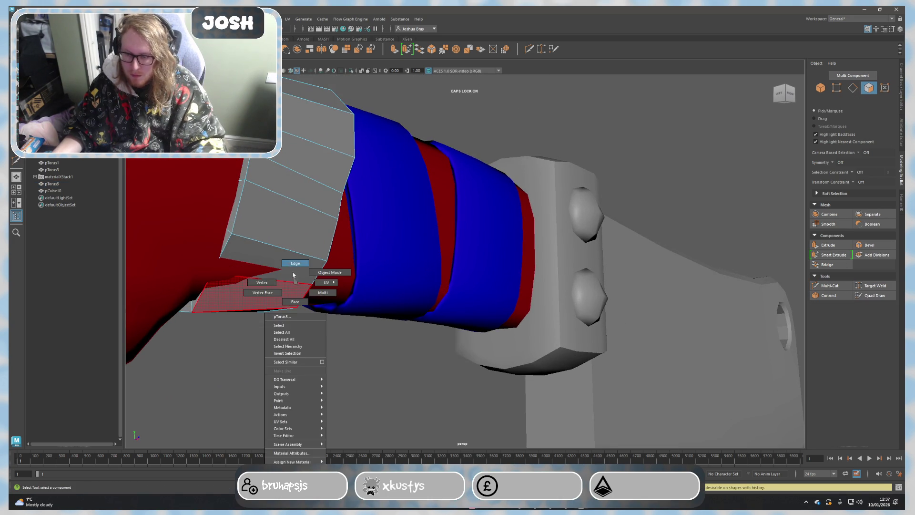
{"action": "key", "text": "w"}
{"action": "left_click_drag", "start_coordinate": [265, 302], "coordinate": [266, 299], "text": "alt"}
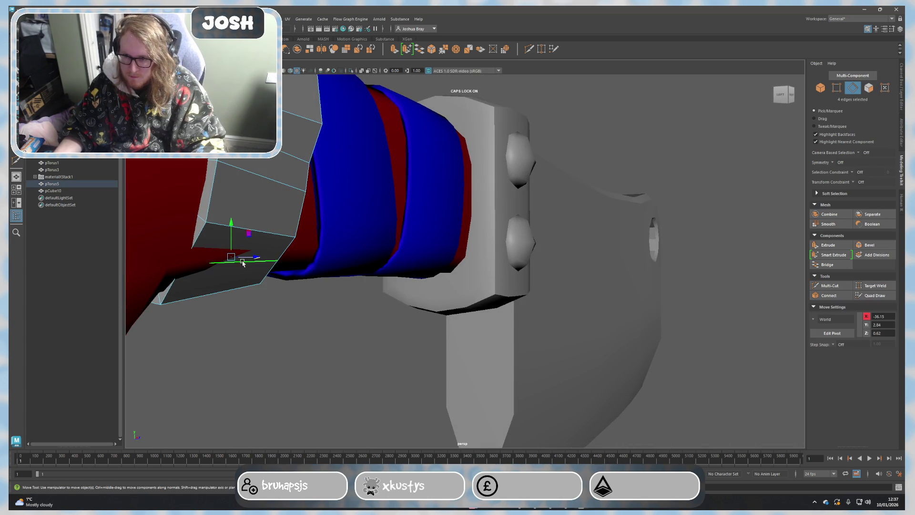
{"action": "mouse_move", "coordinate": [249, 260]}
{"action": "left_mouse_down", "text": "alt"}
{"action": "mouse_move", "coordinate": [268, 288]}
{"action": "mouse_move", "coordinate": [215, 239]}
{"action": "mouse_move", "coordinate": [272, 273]}
{"action": "mouse_move", "coordinate": [438, 285]}
{"action": "left_mouse_up", "text": "alt"}
Step: Adjust one corner vertex of the band along X, up, and along Z to hug the handle
{"action": "scroll", "coordinate": [439, 285], "scroll_direction": "up", "scroll_amount": 3}
{"action": "right_click_drag", "start_coordinate": [429, 241], "coordinate": [430, 215]}
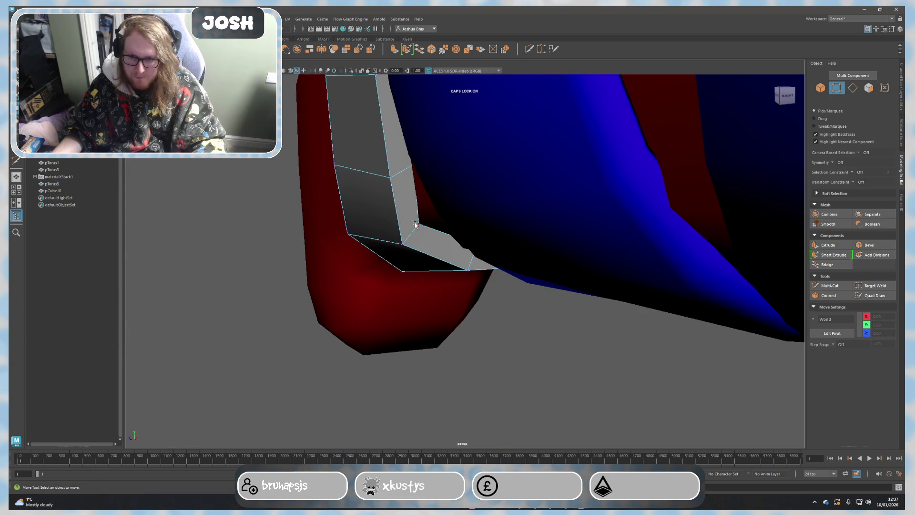
{"action": "left_click_drag", "start_coordinate": [401, 228], "coordinate": [403, 224]}
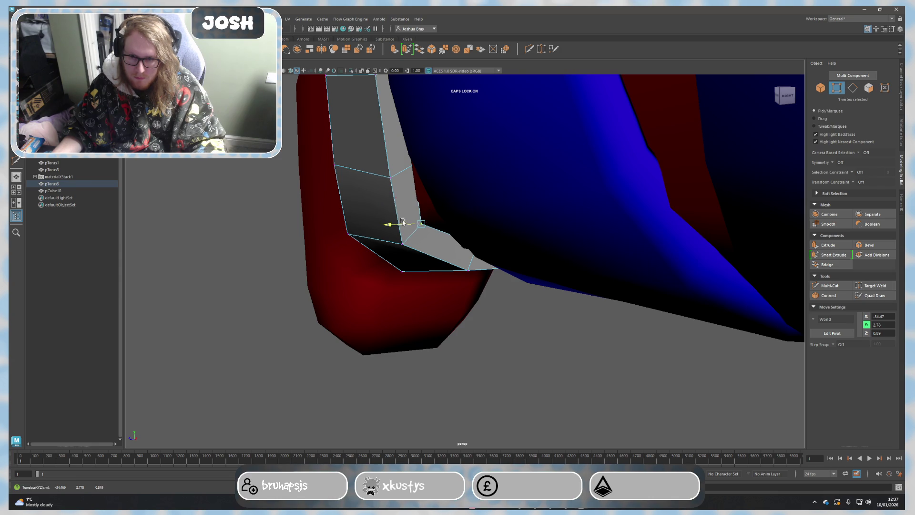
{"action": "left_click_drag", "start_coordinate": [423, 192], "coordinate": [426, 182]}
{"action": "mouse_move", "coordinate": [399, 214]}
{"action": "left_mouse_down"}
{"action": "mouse_move", "coordinate": [409, 184]}
{"action": "mouse_move", "coordinate": [446, 262]}
{"action": "mouse_move", "coordinate": [364, 221]}
{"action": "mouse_move", "coordinate": [344, 270]}
{"action": "mouse_move", "coordinate": [343, 255]}
{"action": "mouse_move", "coordinate": [374, 265]}
{"action": "left_mouse_up"}
Step: Select the opposite slanted face on the band's top and view it close up
{"action": "right_click_drag", "start_coordinate": [374, 266], "coordinate": [408, 307], "text": "alt"}
{"action": "left_click_drag", "start_coordinate": [408, 307], "coordinate": [455, 312], "text": "alt"}
{"action": "left_click_drag", "start_coordinate": [411, 250], "coordinate": [450, 323], "text": "alt"}
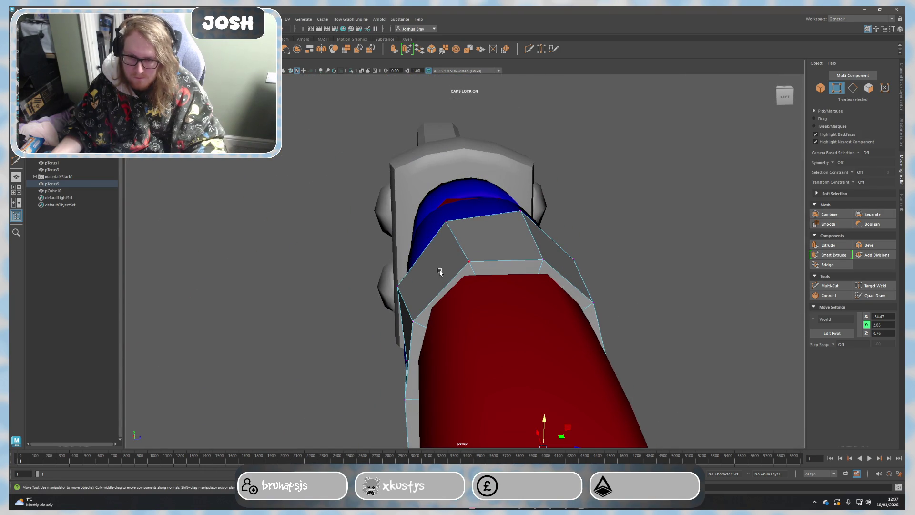
{"action": "right_click_drag", "start_coordinate": [441, 277], "coordinate": [438, 298]}
{"action": "left_click", "coordinate": [431, 266]}
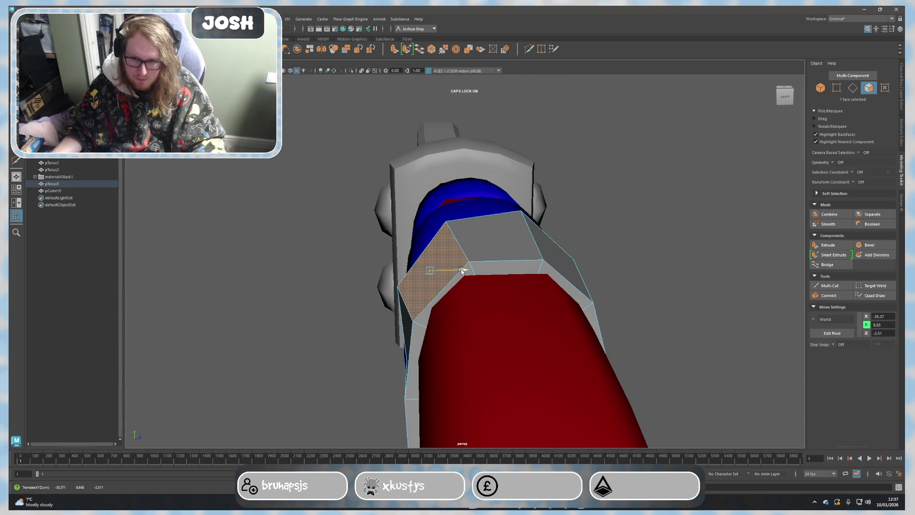
{"action": "left_click", "coordinate": [565, 270]}
{"action": "left_click_drag", "start_coordinate": [565, 270], "coordinate": [604, 271], "text": "alt"}
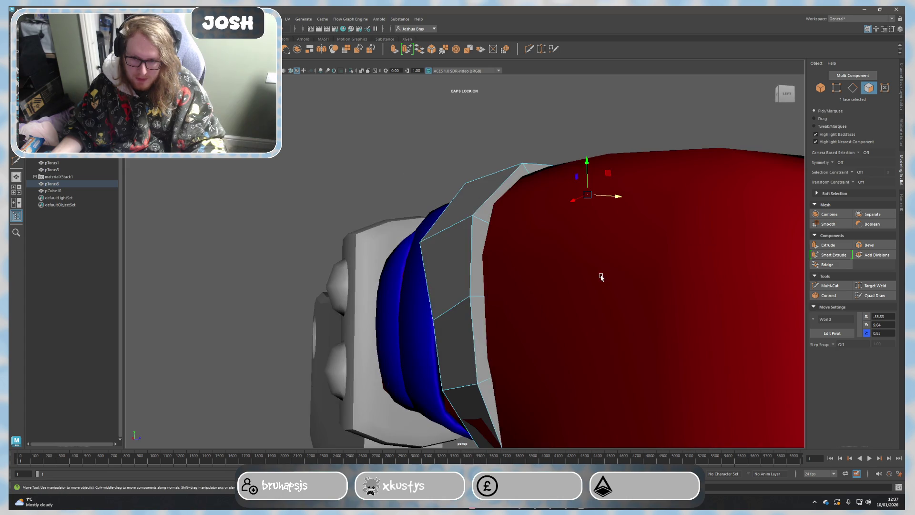
{"action": "mouse_move", "coordinate": [494, 343]}
{"action": "left_mouse_down", "text": "alt"}
{"action": "mouse_move", "coordinate": [499, 237]}
{"action": "mouse_move", "coordinate": [542, 265]}
{"action": "left_mouse_up", "text": "alt"}
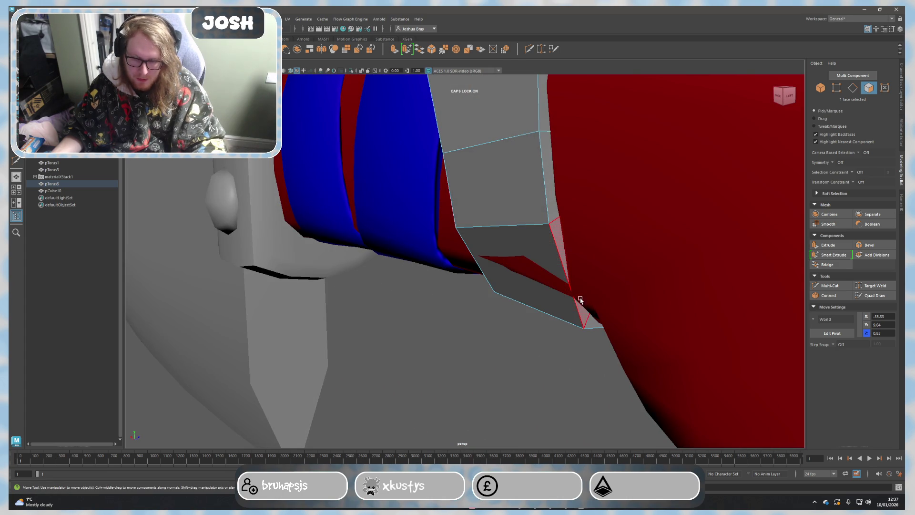
Step: Multi-Cut across the slanted face, then pull the cut corner's edges left and down against the handle
{"action": "left_click", "coordinate": [830, 286]}
{"action": "left_click", "coordinate": [483, 258]}
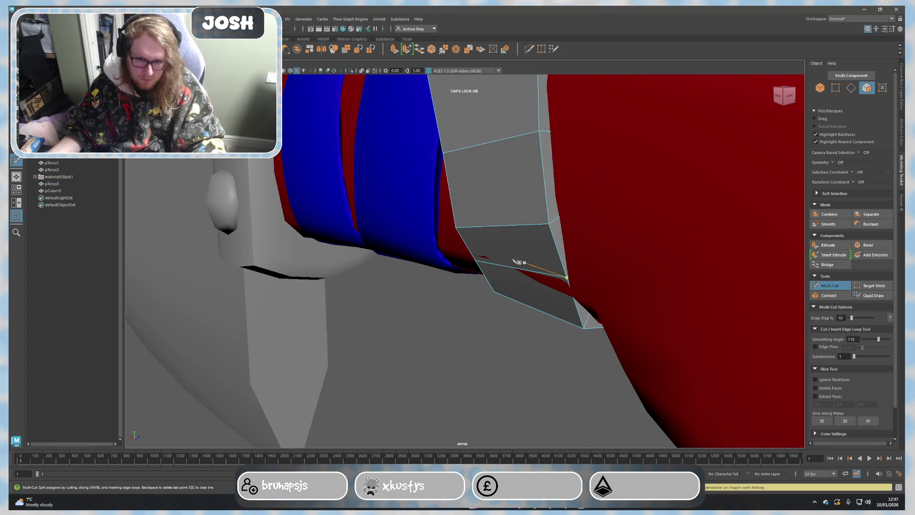
{"action": "left_click", "coordinate": [566, 276]}
{"action": "key", "text": "q"}
{"action": "right_click_drag", "start_coordinate": [514, 243], "coordinate": [539, 277]}
{"action": "left_click_drag", "start_coordinate": [539, 276], "coordinate": [556, 312], "text": "alt"}
{"action": "key", "text": "w"}
{"action": "middle_click_drag", "start_coordinate": [509, 282], "coordinate": [502, 277]}
{"action": "left_click_drag", "start_coordinate": [476, 245], "coordinate": [501, 284]}
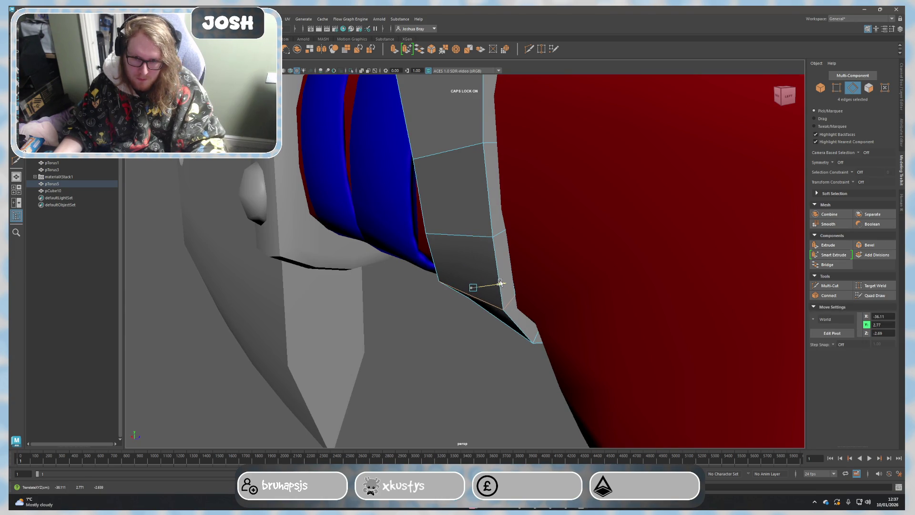
Step: Return to object mode and reselect the grey band
{"action": "scroll", "coordinate": [458, 324], "scroll_direction": "down", "scroll_amount": 5}
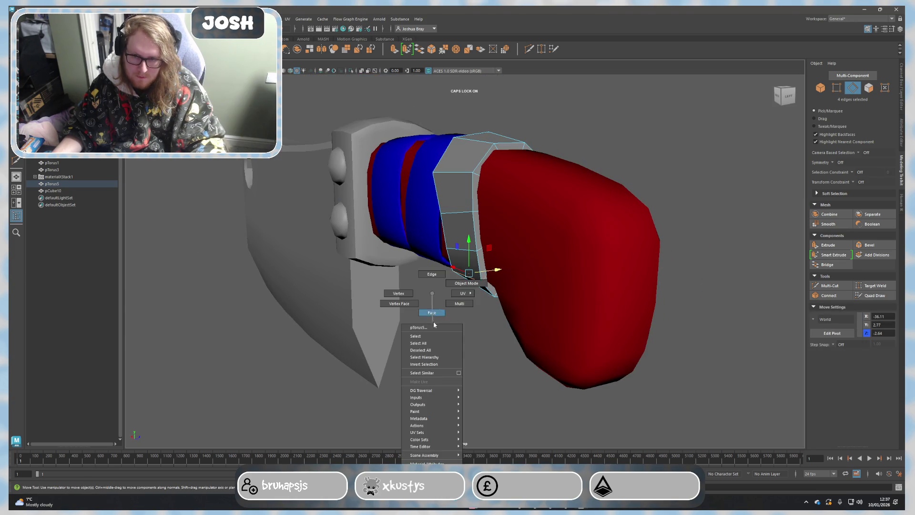
{"action": "right_click_drag", "start_coordinate": [434, 324], "coordinate": [434, 323]}
{"action": "mouse_move", "coordinate": [460, 290]}
{"action": "left_mouse_down", "text": "alt"}
{"action": "mouse_move", "coordinate": [441, 333]}
{"action": "mouse_move", "coordinate": [477, 246]}
{"action": "left_mouse_up", "text": "alt"}
{"action": "right_click_drag", "start_coordinate": [399, 225], "coordinate": [396, 217]}
{"action": "left_click", "coordinate": [575, 230]}
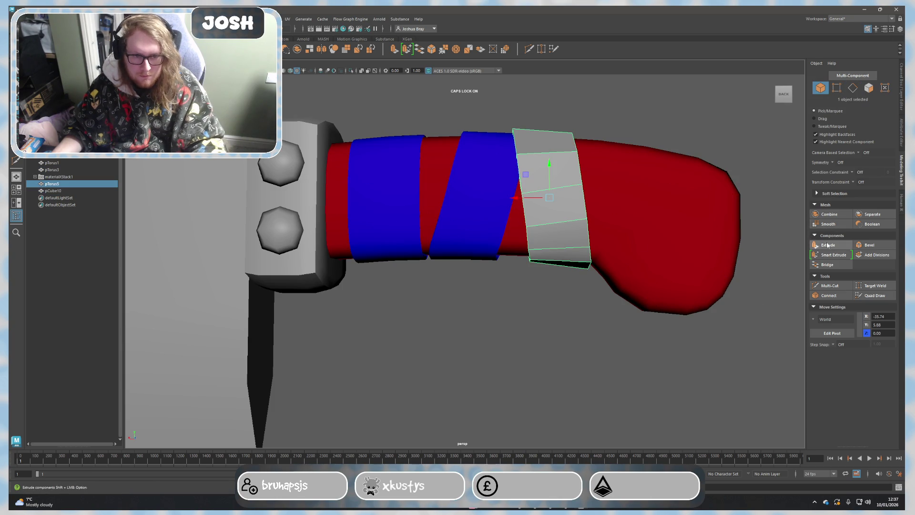
Step: Inspect the blue wrap band's edges close up in edge mode, then return to object mode
{"action": "left_click", "coordinate": [497, 316]}
{"action": "left_click", "coordinate": [564, 220]}
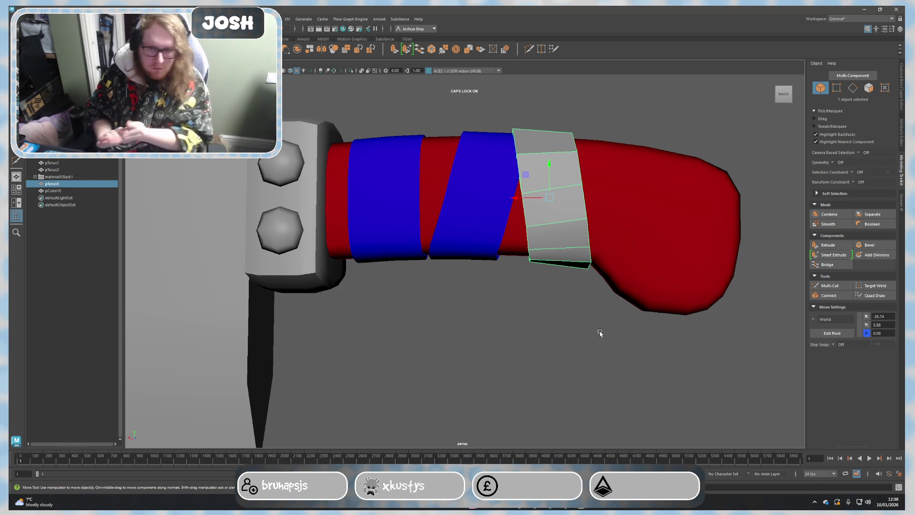
{"action": "scroll", "coordinate": [534, 285], "scroll_direction": "up", "scroll_amount": 5}
{"action": "left_click", "coordinate": [481, 219]}
{"action": "mouse_move", "coordinate": [482, 219]}
{"action": "left_mouse_down", "text": "alt"}
{"action": "mouse_move", "coordinate": [447, 262]}
{"action": "mouse_move", "coordinate": [480, 272]}
{"action": "mouse_move", "coordinate": [501, 220]}
{"action": "left_mouse_up", "text": "alt"}
{"action": "scroll", "coordinate": [540, 270], "scroll_direction": "up", "scroll_amount": 5}
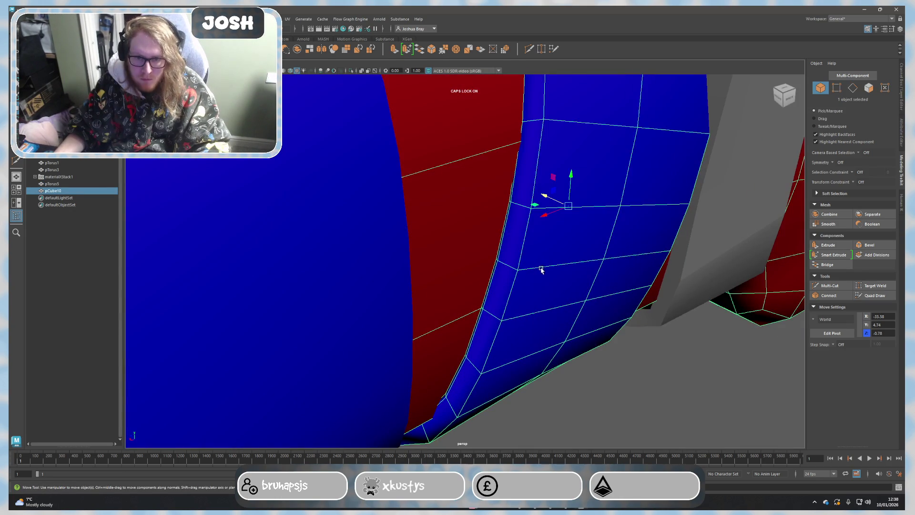
{"action": "mouse_move", "coordinate": [537, 273]}
{"action": "left_mouse_down", "text": "alt"}
{"action": "mouse_move", "coordinate": [552, 262]}
{"action": "mouse_move", "coordinate": [537, 210]}
{"action": "mouse_move", "coordinate": [556, 263]}
{"action": "mouse_move", "coordinate": [522, 394]}
{"action": "mouse_move", "coordinate": [521, 348]}
{"action": "mouse_move", "coordinate": [483, 328]}
{"action": "left_mouse_up", "text": "alt"}
{"action": "right_click", "coordinate": [538, 245]}
{"action": "left_click", "coordinate": [537, 225]}
{"action": "left_click", "coordinate": [547, 229]}
{"action": "left_click", "coordinate": [685, 263]}
{"action": "right_click_drag", "start_coordinate": [648, 278], "coordinate": [685, 259]}
Step: Trial-smooth the grey band, then undo it to keep the band low-poly
{"action": "scroll", "coordinate": [684, 259], "scroll_direction": "down", "scroll_amount": 3}
{"action": "left_click", "coordinate": [544, 297]}
{"action": "left_click", "coordinate": [837, 227]}
{"action": "scroll", "coordinate": [599, 343], "scroll_direction": "down", "scroll_amount": 6}
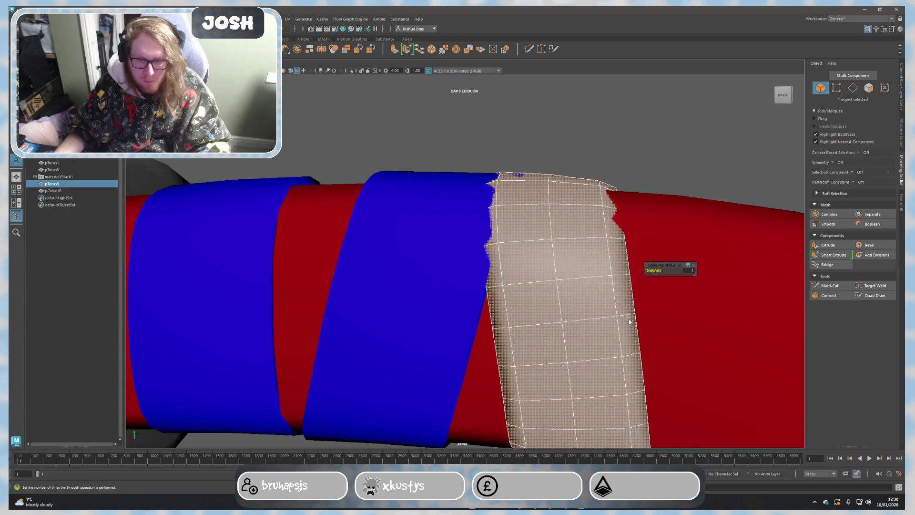
{"action": "scroll", "coordinate": [554, 277], "scroll_direction": "up", "scroll_amount": 3}
{"action": "key", "text": "ctrl+z"}
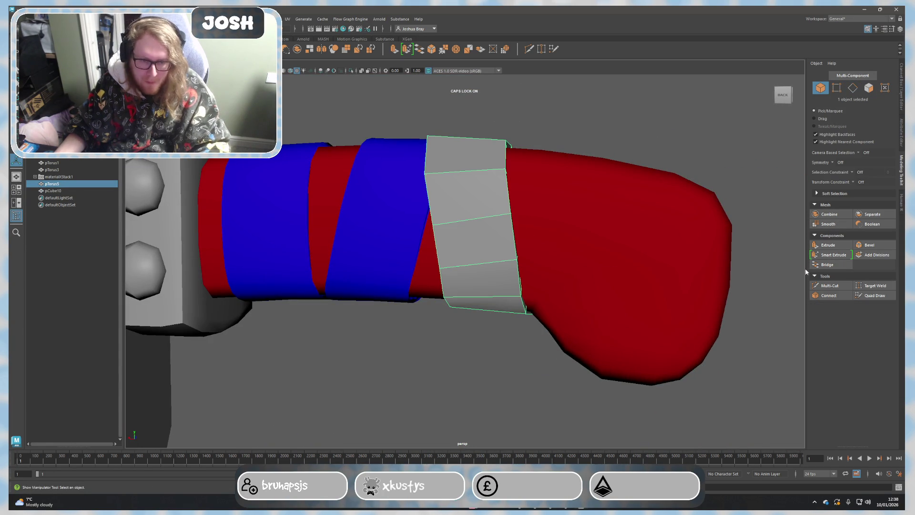
Step: Use Multi-Cut to add a new edge loop along the grey band's side face
{"action": "left_click", "coordinate": [818, 284]}
{"action": "scroll", "coordinate": [497, 259], "scroll_direction": "up", "scroll_amount": 5}
{"action": "left_click", "coordinate": [555, 163], "text": "ctrl"}
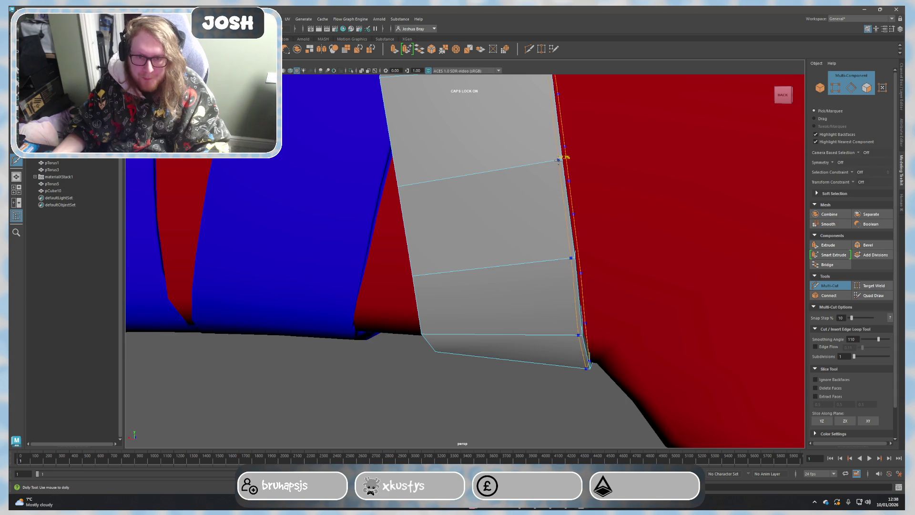
{"action": "left_click", "coordinate": [561, 159], "text": "ctrl"}
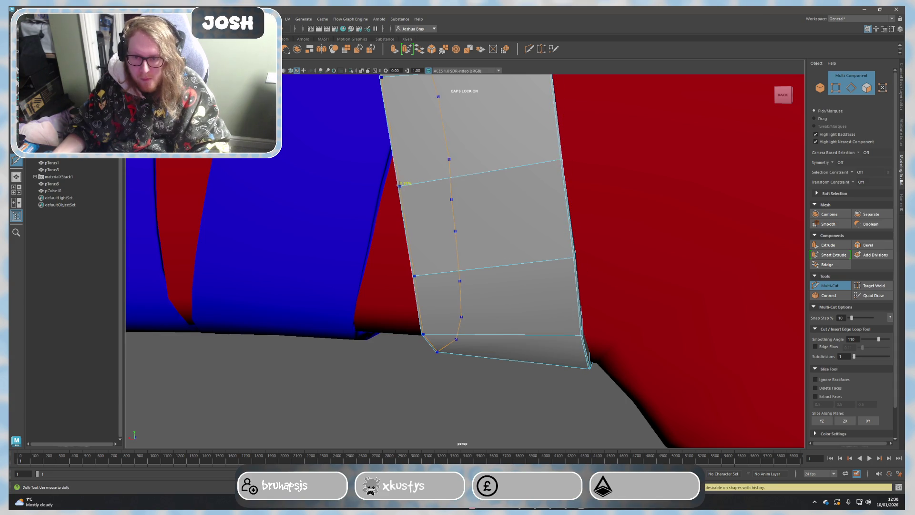